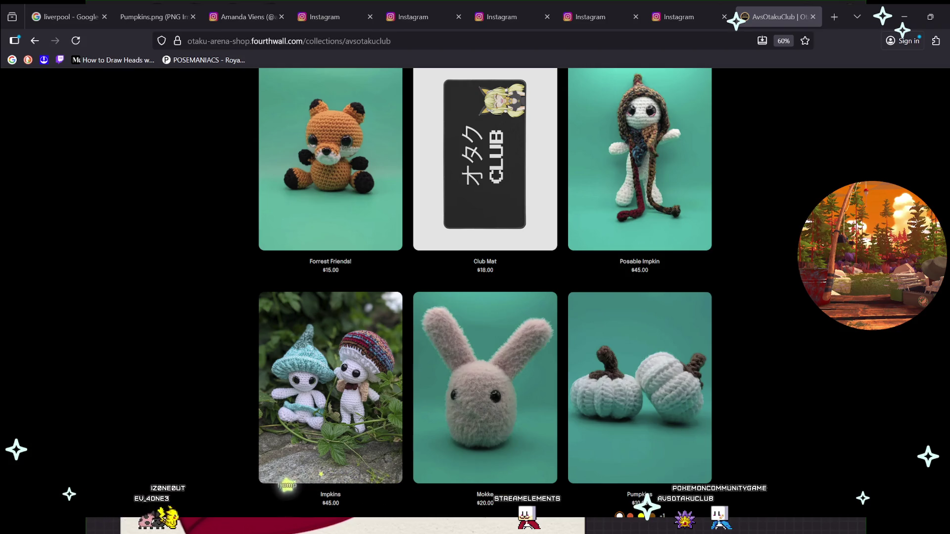
# Open the Forrest Friends plushie in a new tab, glance at it, and return to the AvsOtakuClub collection.
pyautogui.middleClick(330, 159)
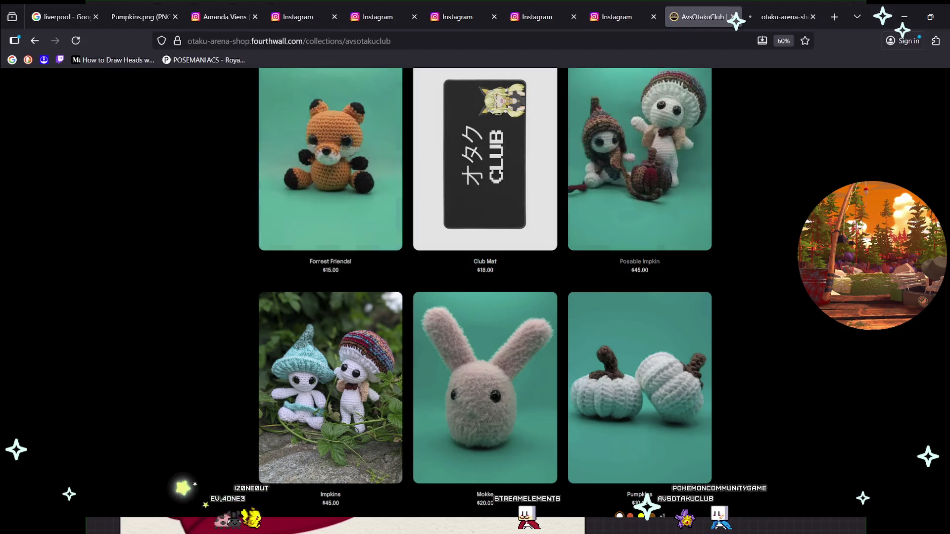
pyautogui.click(785, 17)
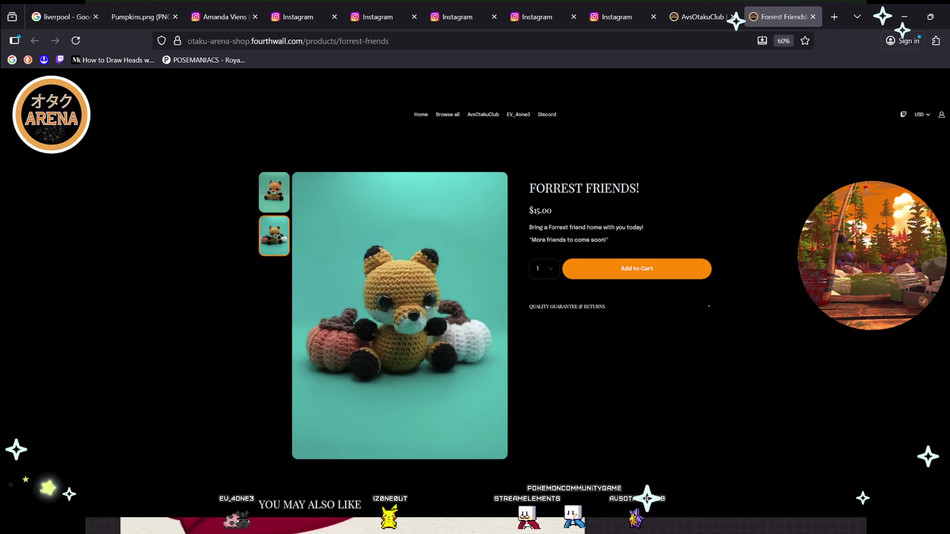
pyautogui.hotkey('ctrl', 'shift', 'Tab')
pyautogui.scroll(-2, 485, 317)
pyautogui.scroll(2, 639, 316)
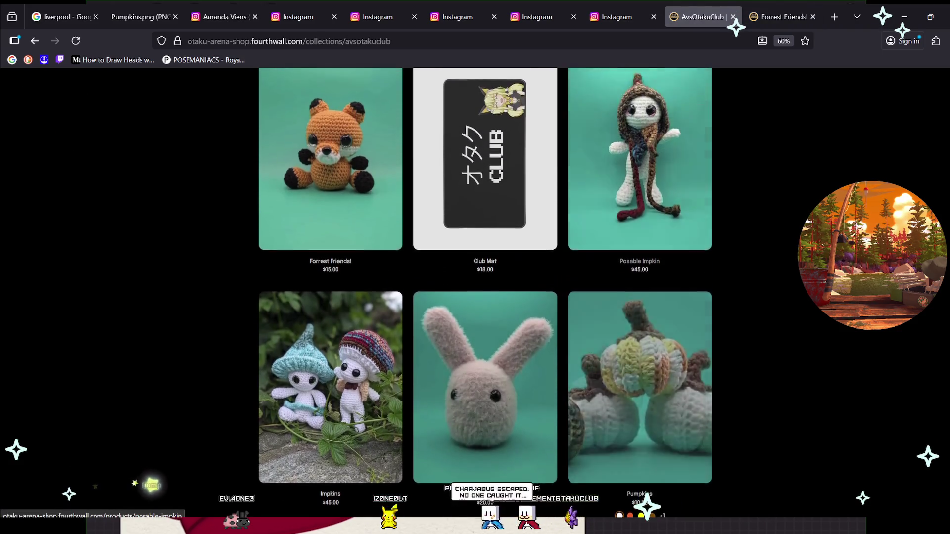
# Open Posable Impkin, Impkins, Pumpkins and one more plushie in new tabs, then view Posable Impkin.
pyautogui.middleClick(638, 163)
pyautogui.middleClick(331, 386)
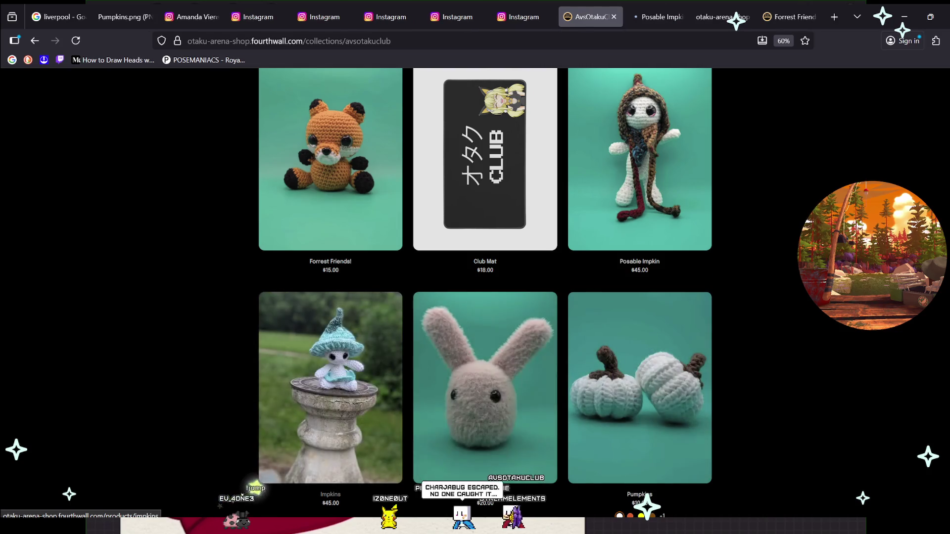
pyautogui.scroll(-4, 330, 386)
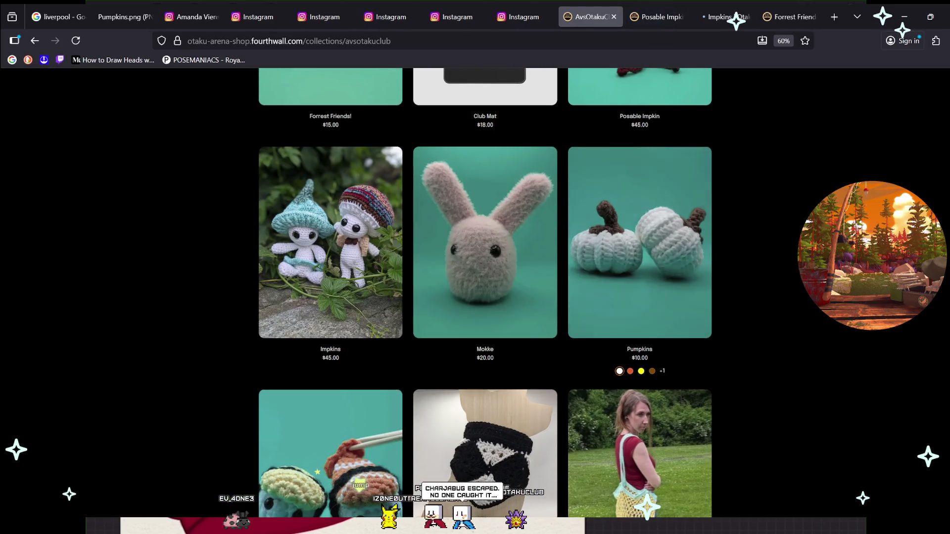
pyautogui.scroll(-1, 485, 237)
pyautogui.middleClick(639, 207)
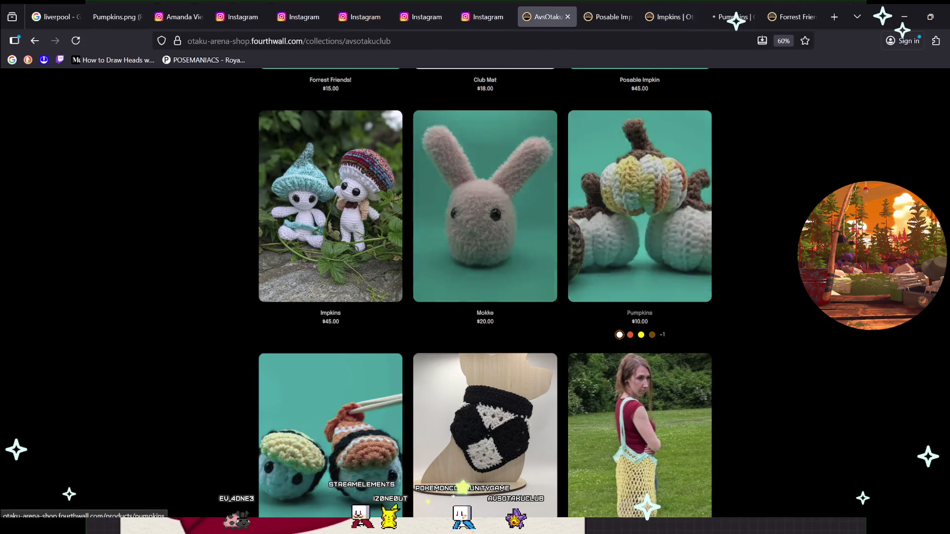
pyautogui.scroll(-2, 485, 237)
pyautogui.middleClick(485, 148)
pyautogui.hotkey('ctrl', 'Tab')
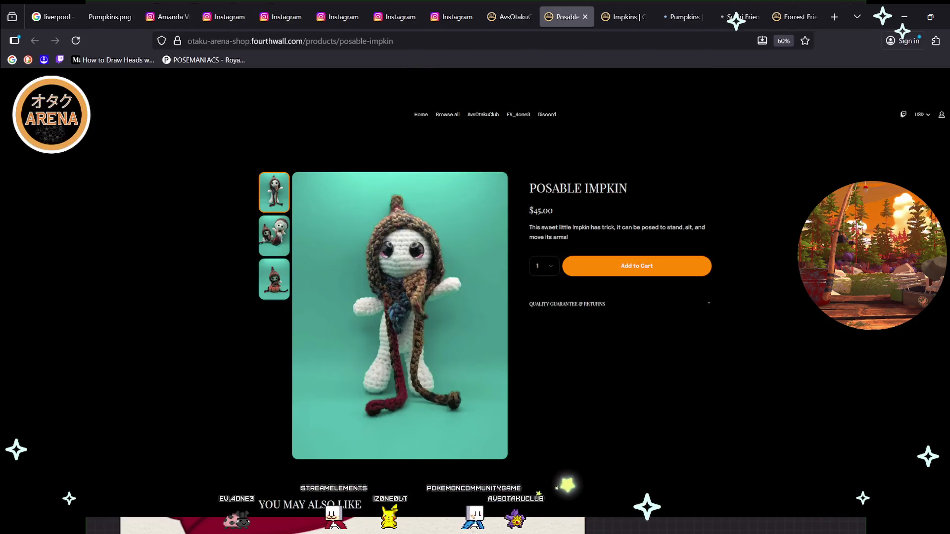
# Browse the second and third Posable Impkin photos, return to the first, then go to the Impkins tab.
pyautogui.click(274, 235)
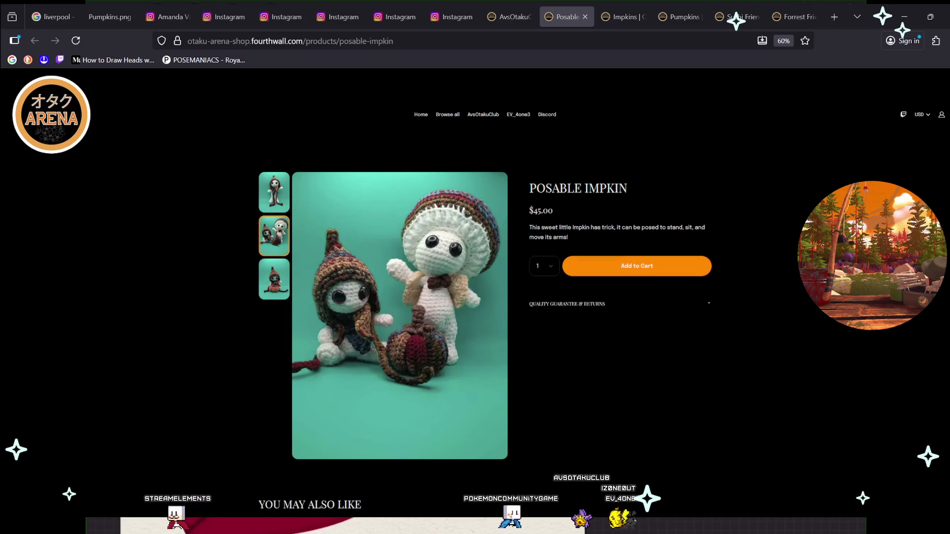
pyautogui.click(274, 280)
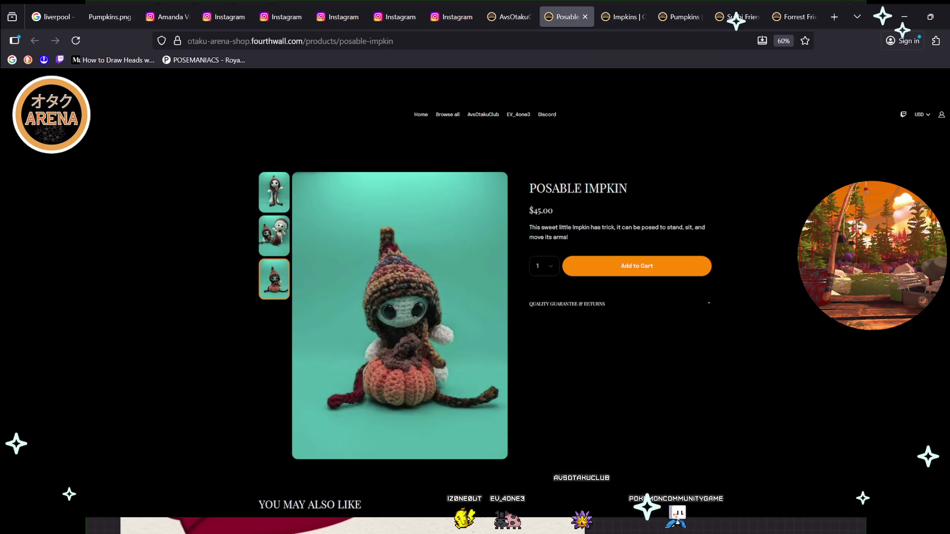
pyautogui.click(274, 193)
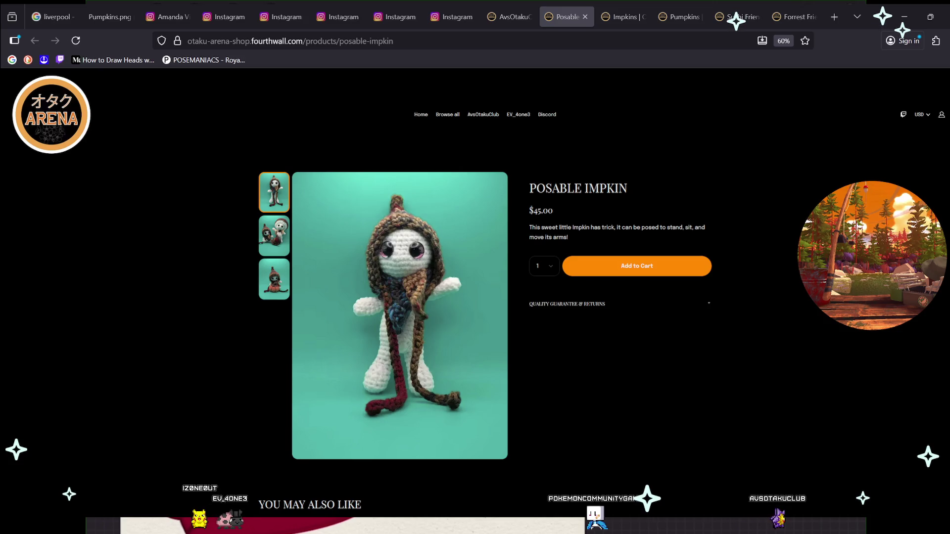
pyautogui.hotkey('ctrl', 'Tab')
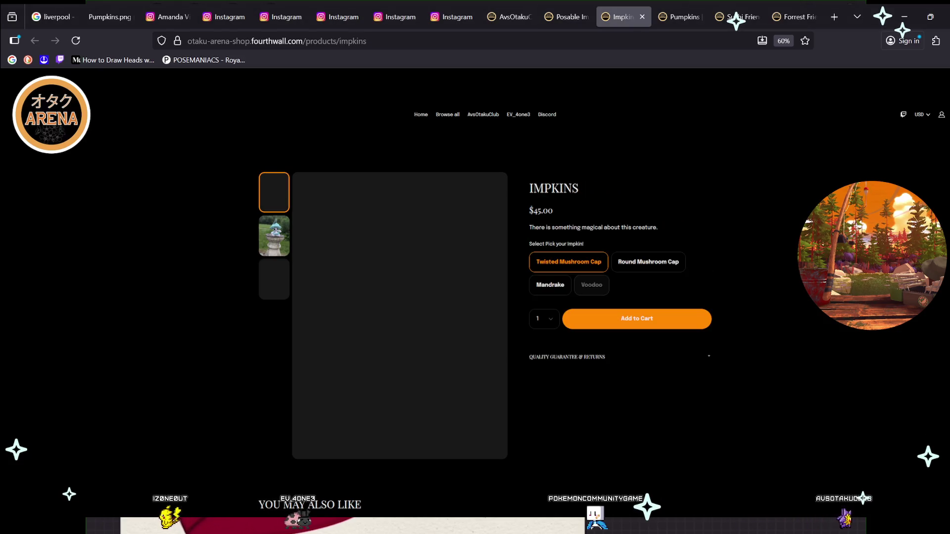
# Browse the Impkins photos, try Round Mushroom Cap, then pick Mandrake and view its flowerpot photo.
pyautogui.click(274, 236)
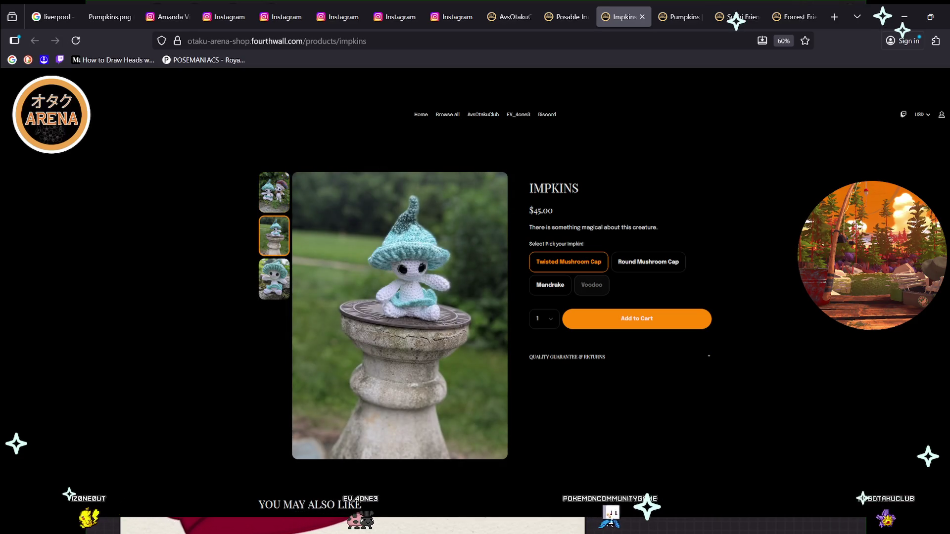
pyautogui.click(274, 192)
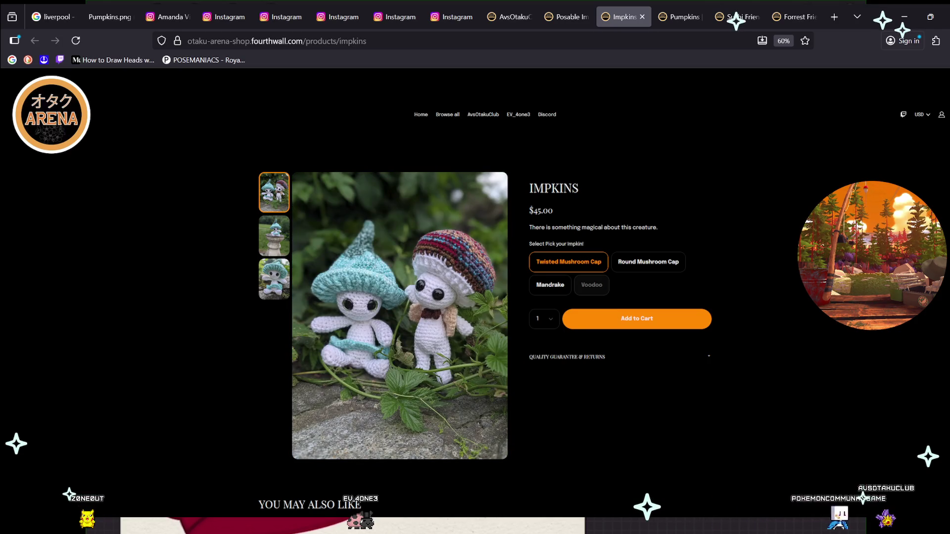
pyautogui.click(623, 262)
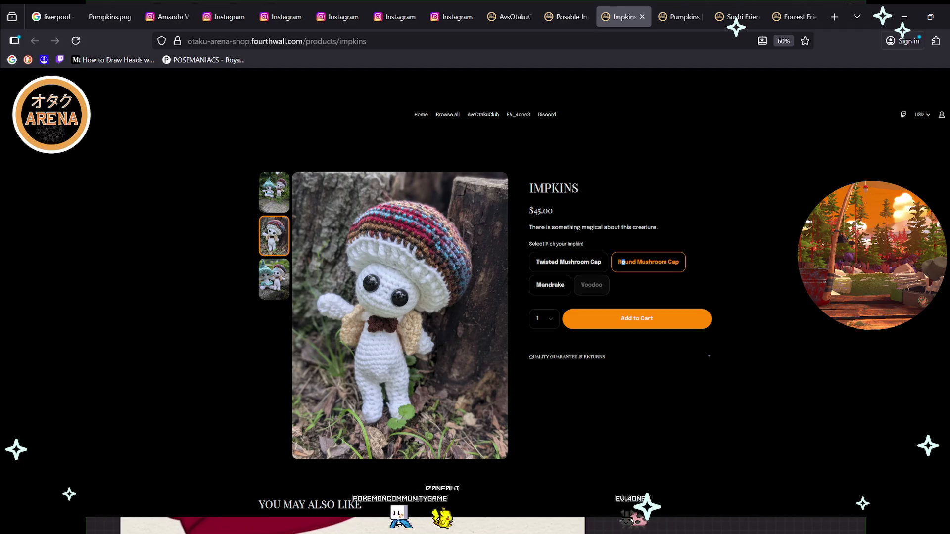
pyautogui.click(550, 285)
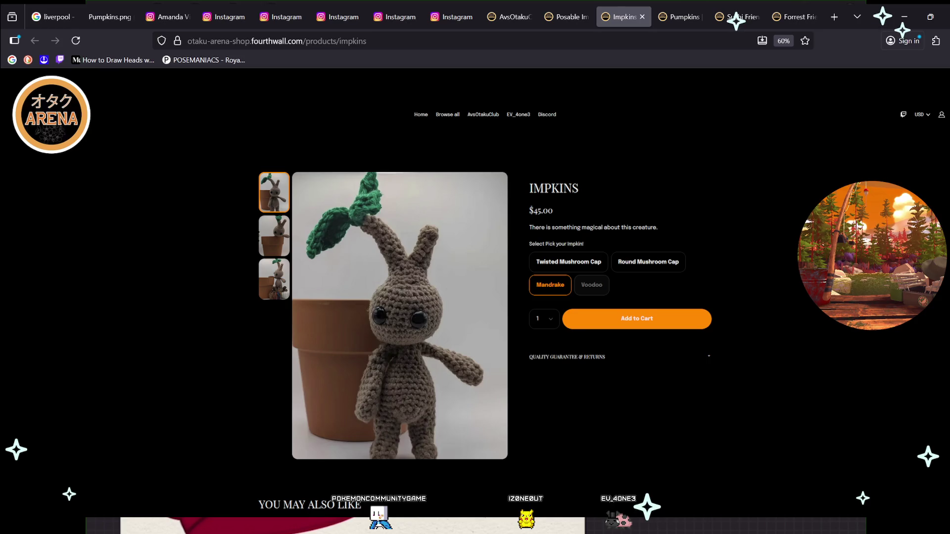
pyautogui.click(274, 236)
# Show the third Mandrake photo, the doll on a flowerpot beside crocheted pumpkins.
pyautogui.click(274, 279)
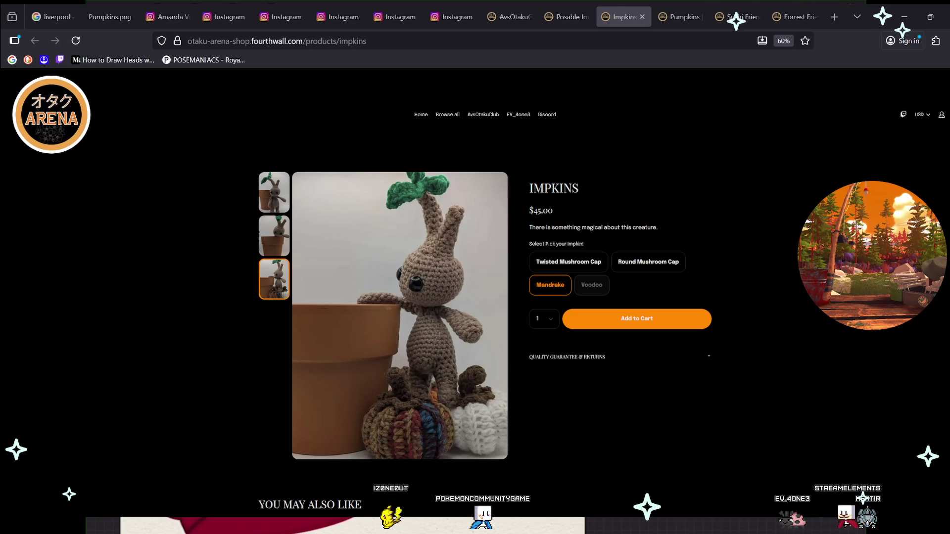
# On the Pumpkins page, try orange, Yellow/White/Orange and Multi-Brown, pick Mixed 3 pack, then view Sushi Friends.
pyautogui.hotkey('ctrl', 'Tab')
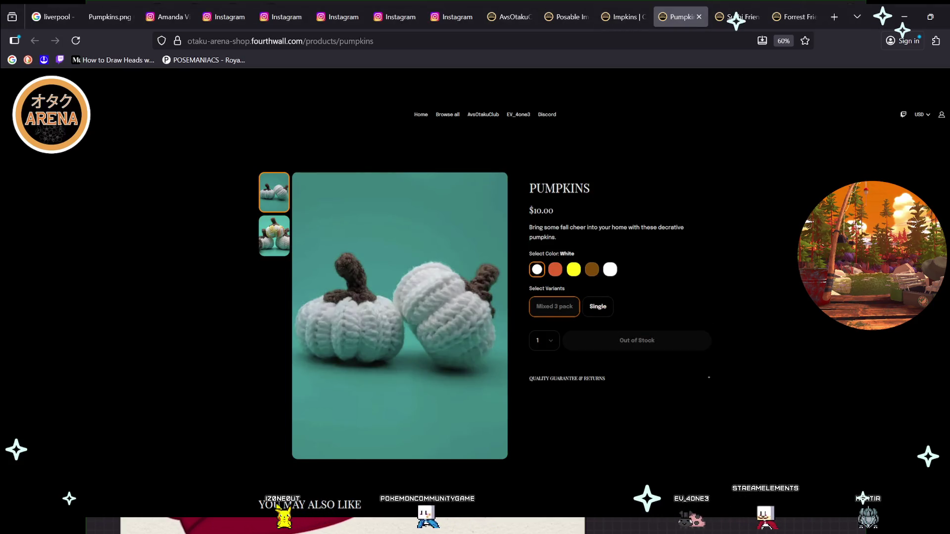
pyautogui.click(555, 269)
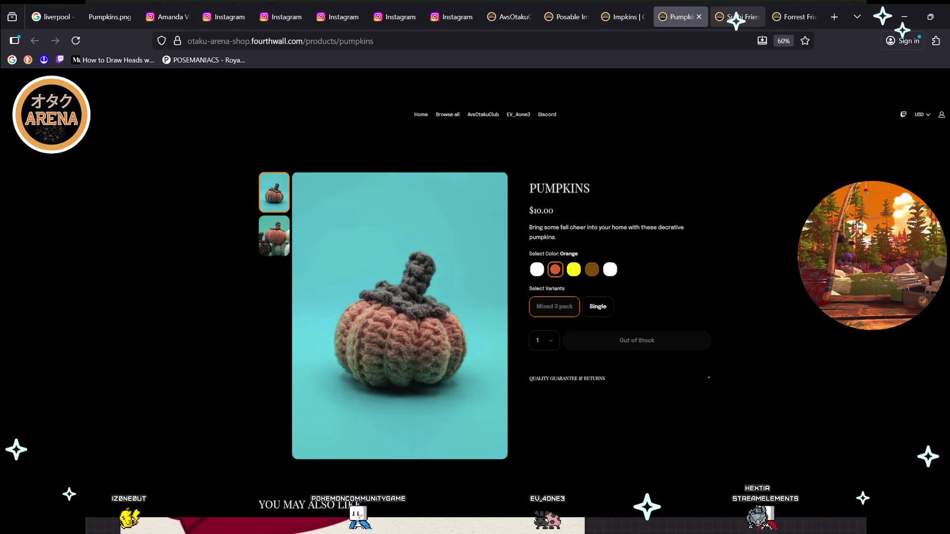
pyautogui.click(573, 269)
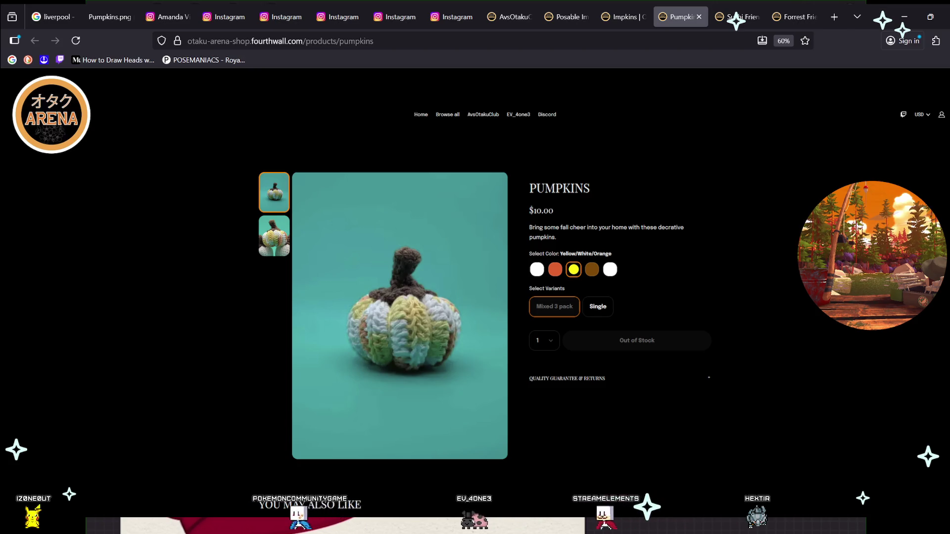
pyautogui.click(592, 269)
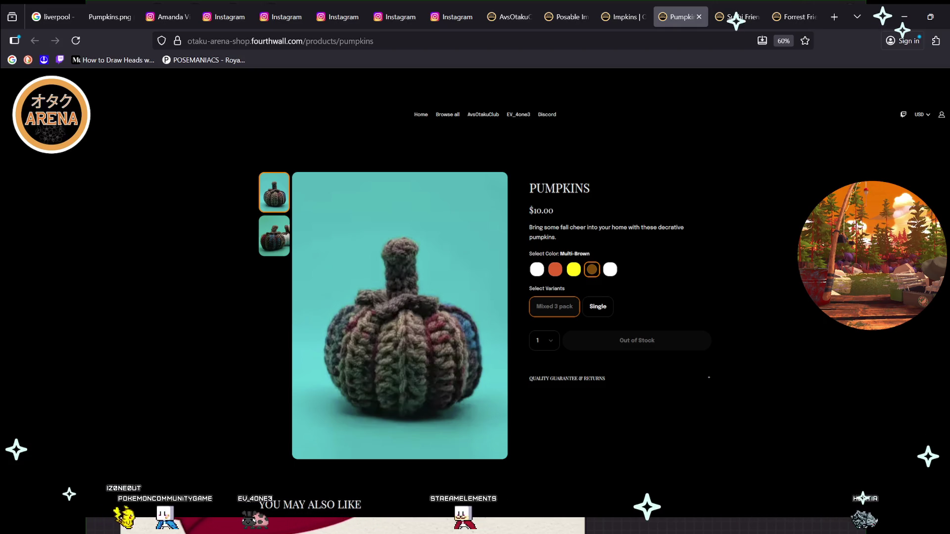
pyautogui.click(611, 269)
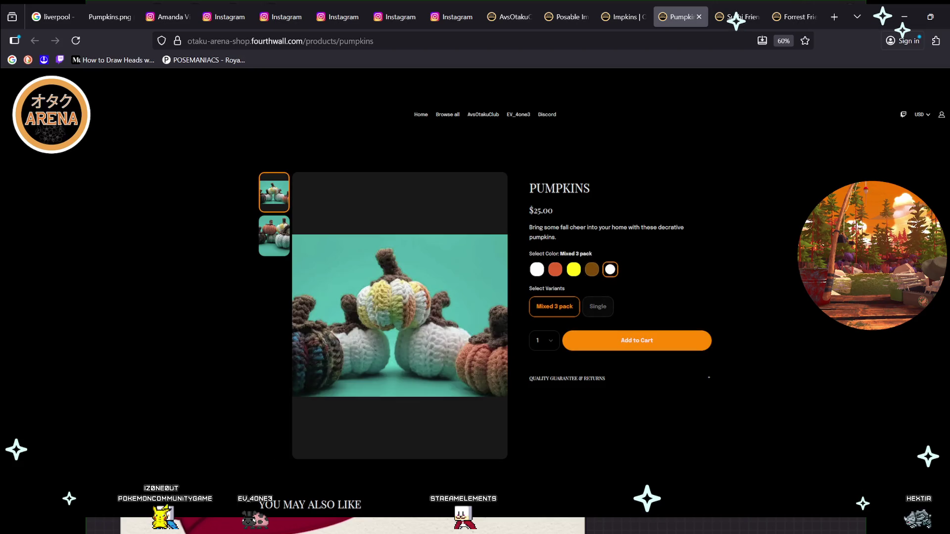
pyautogui.click(736, 18)
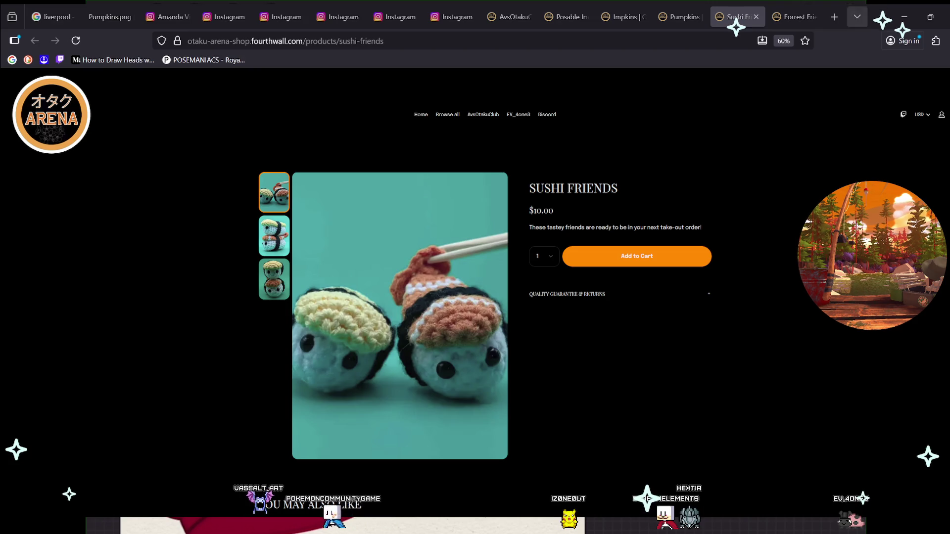
# Move from Sushi Friends to the $15.00 Forrest Friends! crocheted fox page.
pyautogui.hotkey('ctrl', 'Tab')
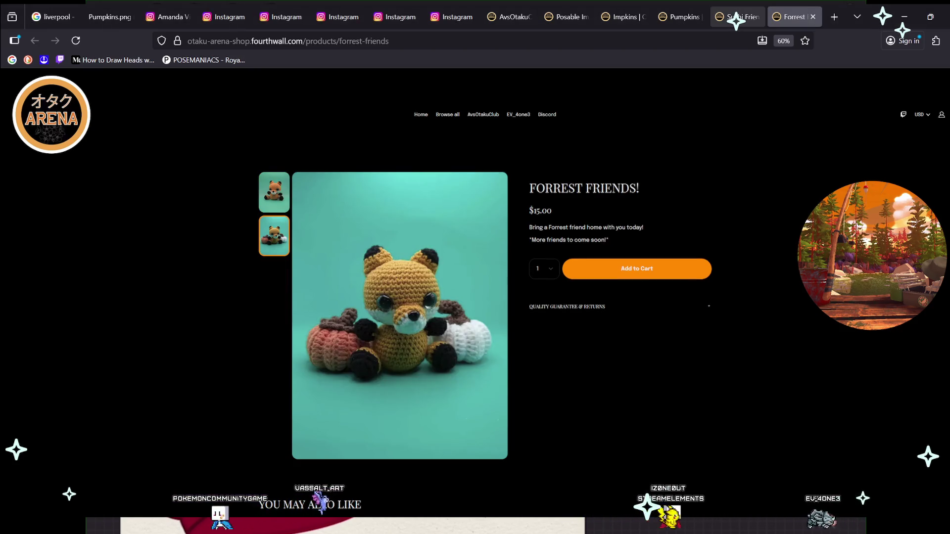
# Go back to the $10.00 Sushi Friends product page.
pyautogui.hotkey('ctrl', 'shift', 'Tab')
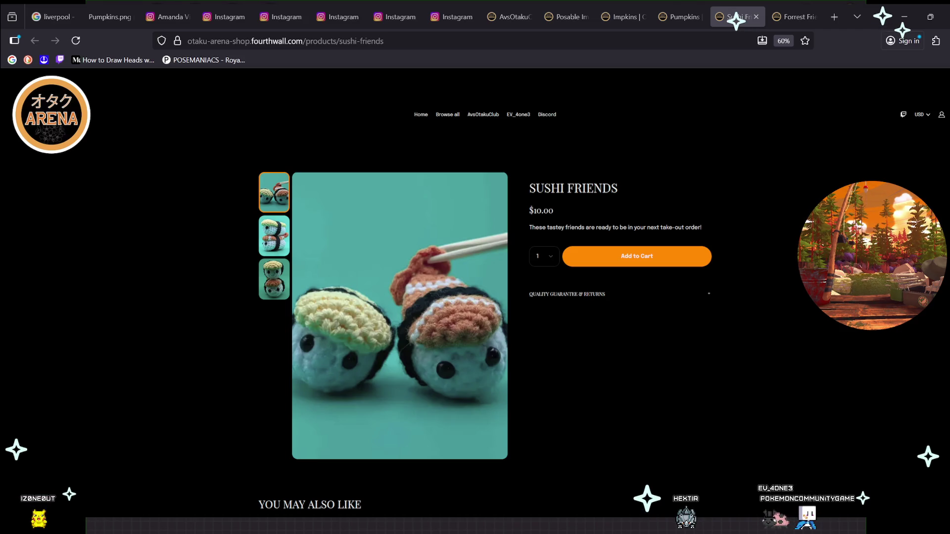
# Return to the Forrest Friends! page with the $15.00 crocheted fox.
pyautogui.hotkey('ctrl', 'Tab')
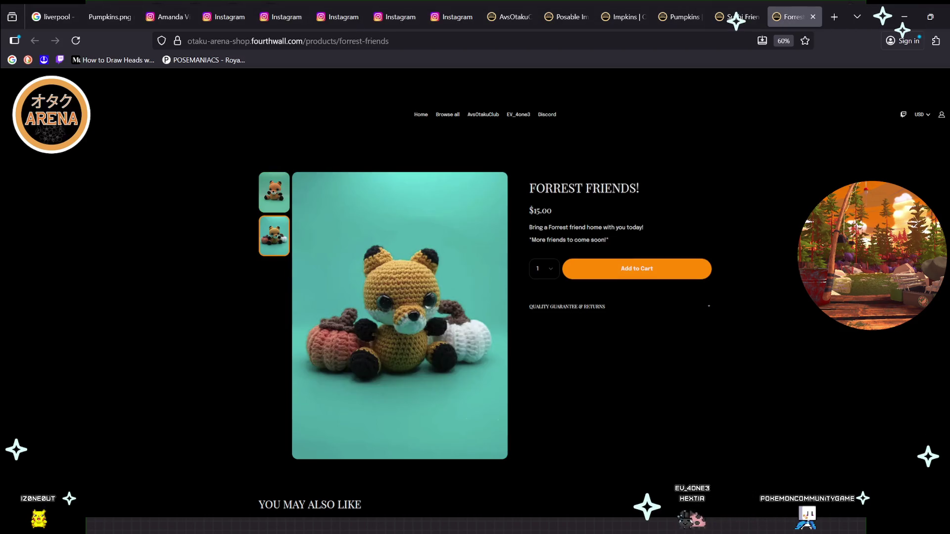
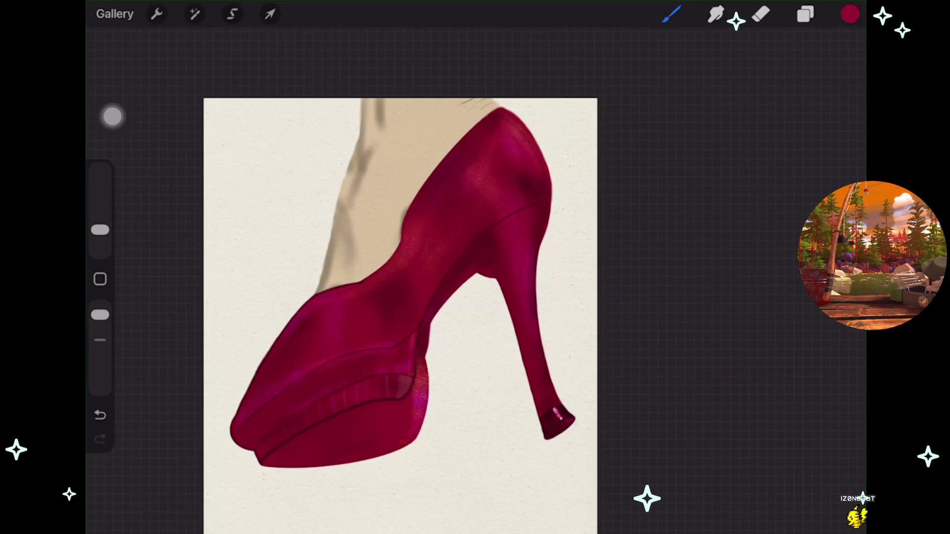
# Toggle Layer 19's visibility to compare the shoe shading with and without it.
pyautogui.scroll(3, 339, 270)
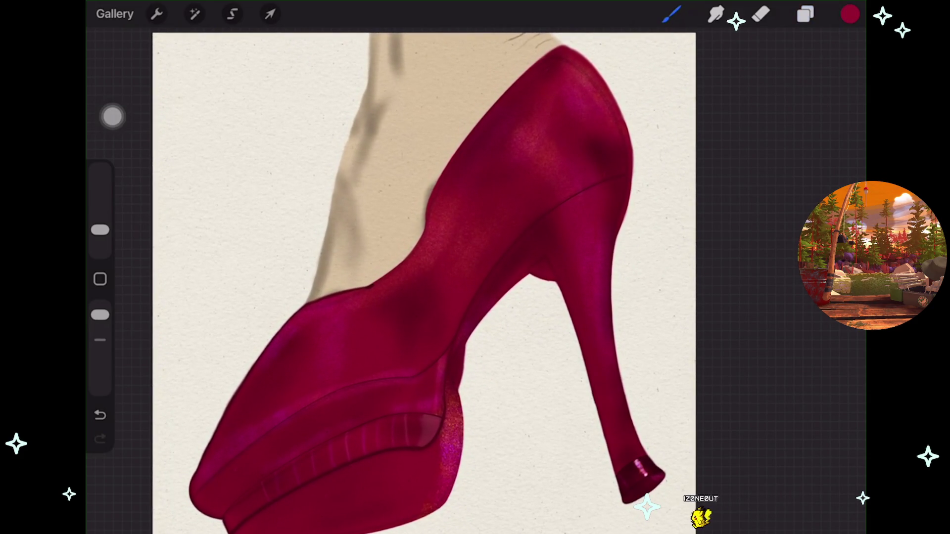
pyautogui.click(806, 14)
pyautogui.scroll(10, 733, 297)
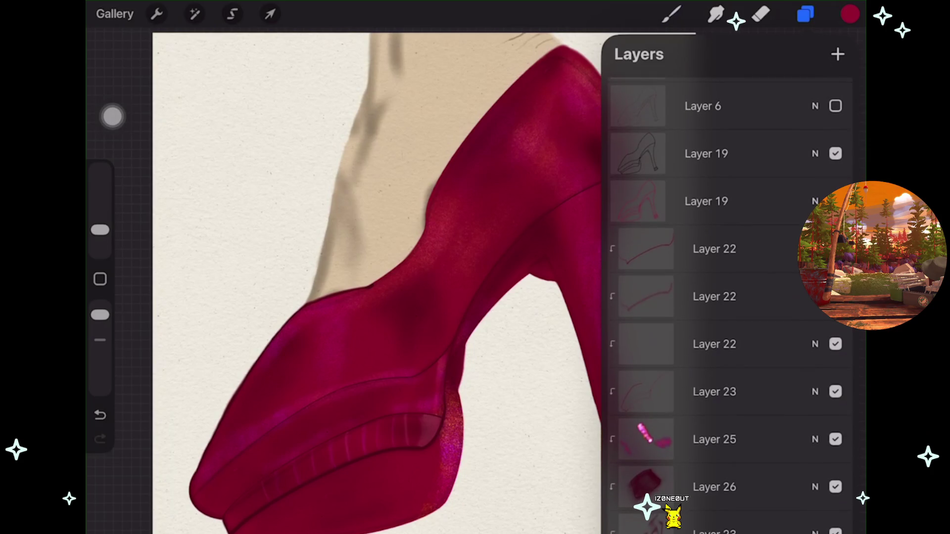
pyautogui.click(835, 201)
pyautogui.click(835, 202)
pyautogui.click(835, 202)
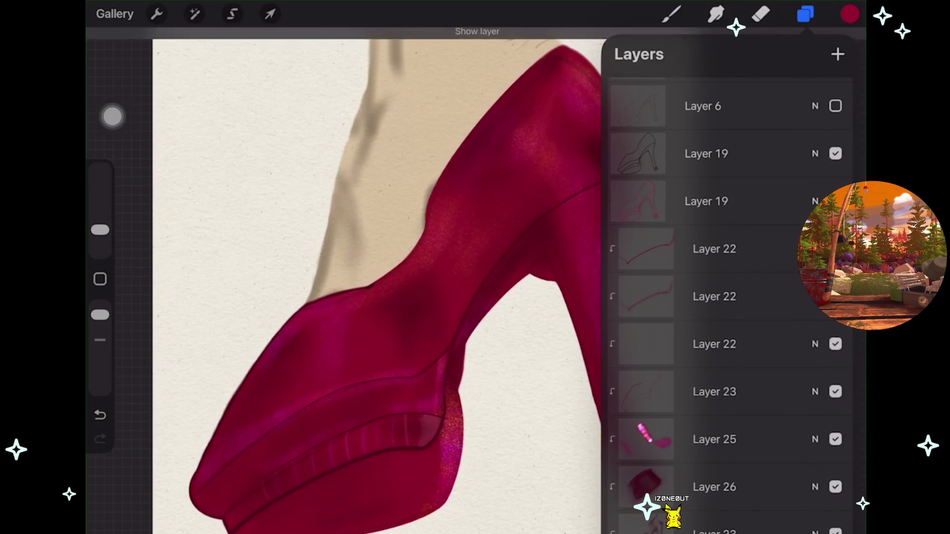
pyautogui.scroll(-3, 346, 277)
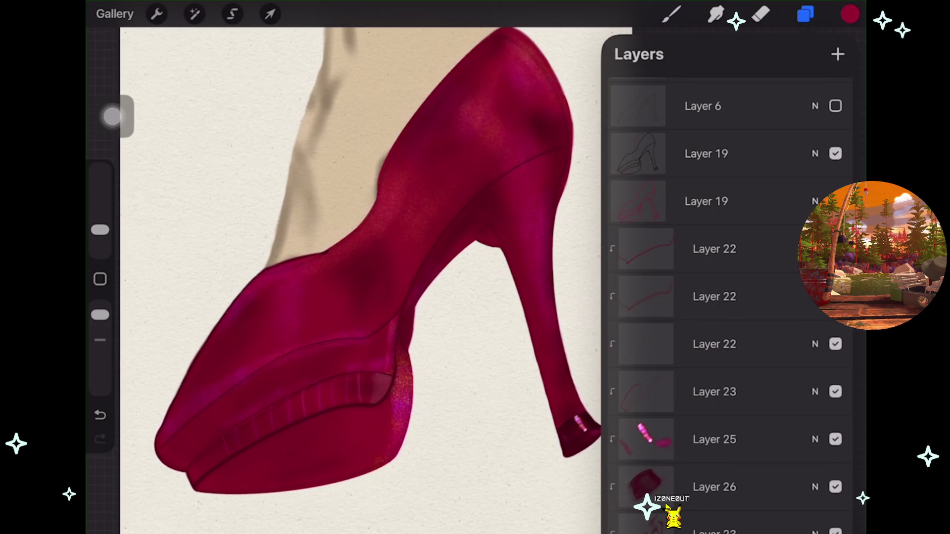
pyautogui.scroll(2, 727, 297)
# Compare the two Layer 22 shading layers on and off, then hide the Layer 6 sketch.
pyautogui.click(835, 295)
pyautogui.click(835, 342)
pyautogui.click(836, 390)
pyautogui.click(835, 389)
pyautogui.scroll(-1, 346, 277)
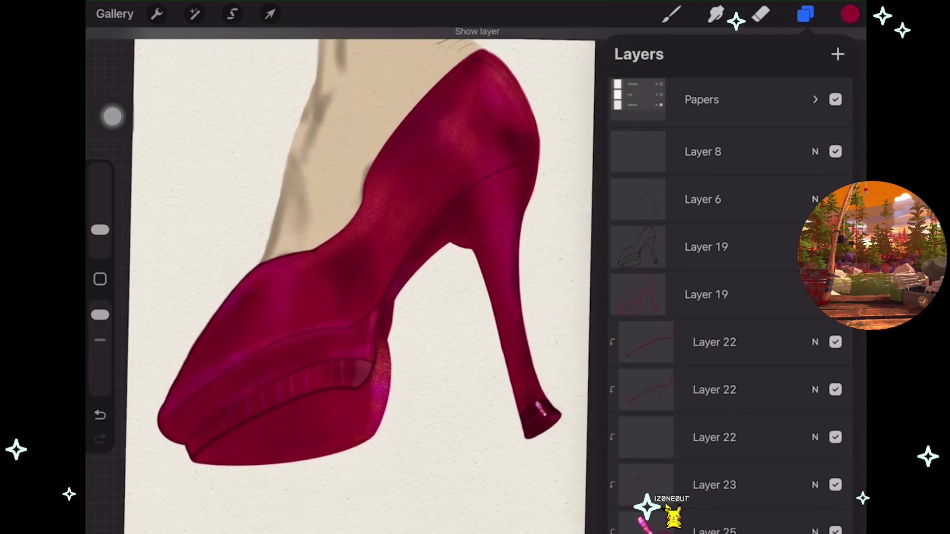
pyautogui.scroll(-1, 346, 277)
pyautogui.scroll(-1, 728, 297)
pyautogui.click(836, 152)
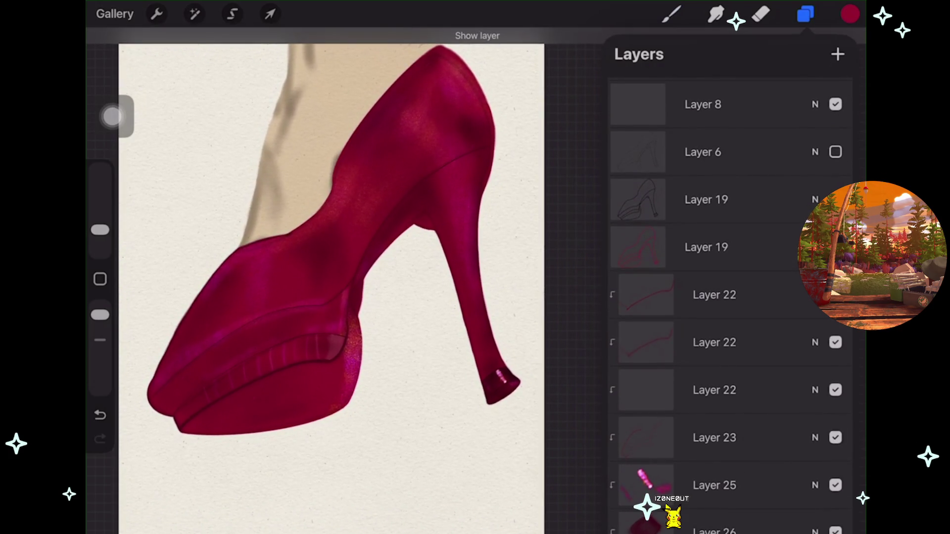
# Select Layer 23 and toggle its visibility to judge its shading.
pyautogui.click(714, 437)
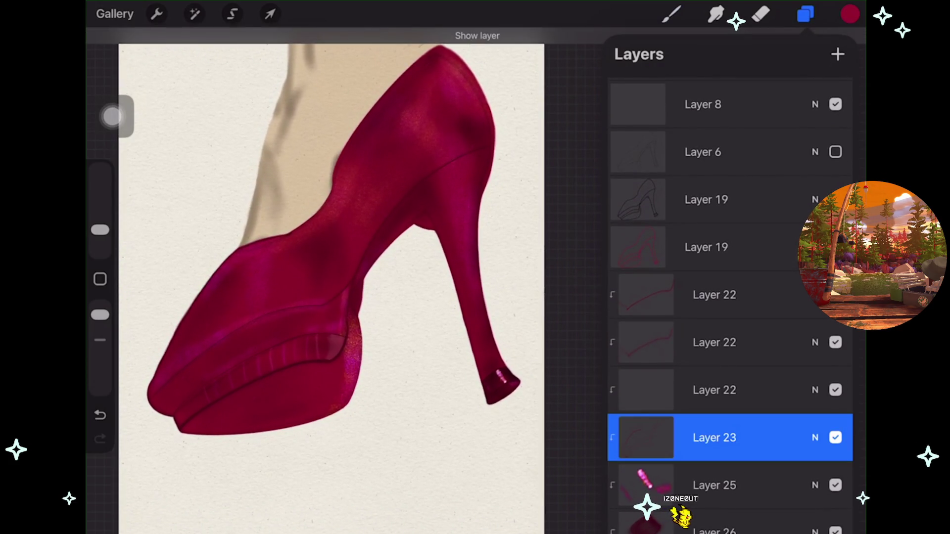
pyautogui.moveTo(792, 437)
pyautogui.mouseDown()
pyautogui.moveTo(703, 438)
pyautogui.moveTo(792, 438)
pyautogui.mouseUp()
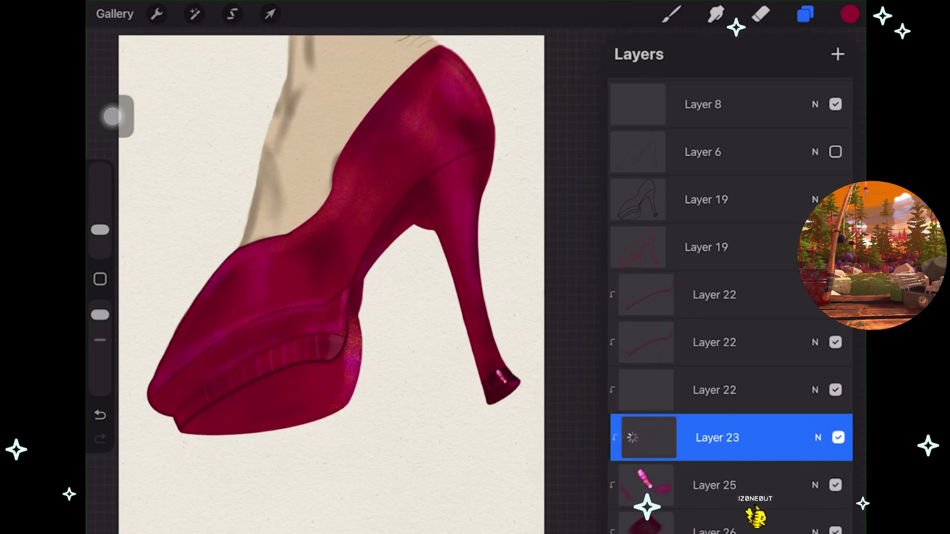
pyautogui.click(835, 437)
pyautogui.click(836, 438)
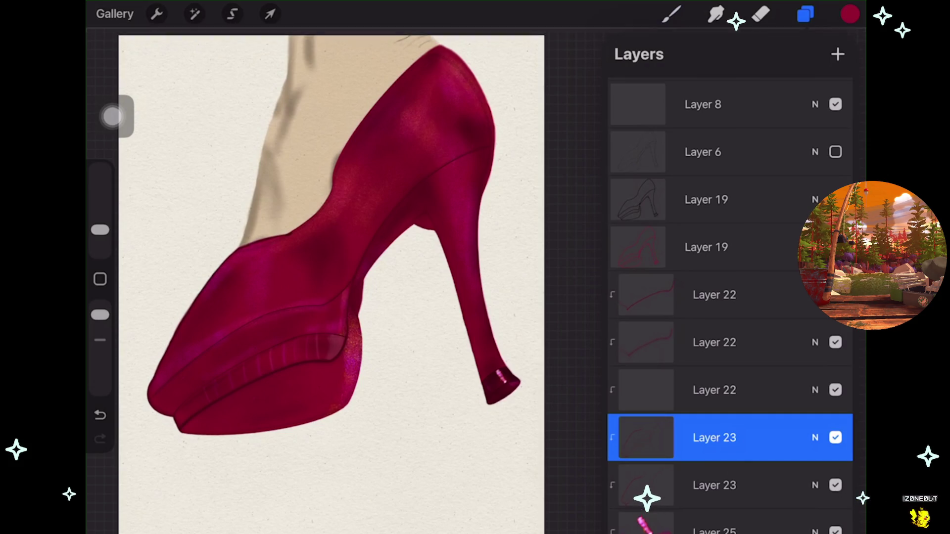
pyautogui.scroll(5, 144, 312)
pyautogui.scroll(-2, 346, 322)
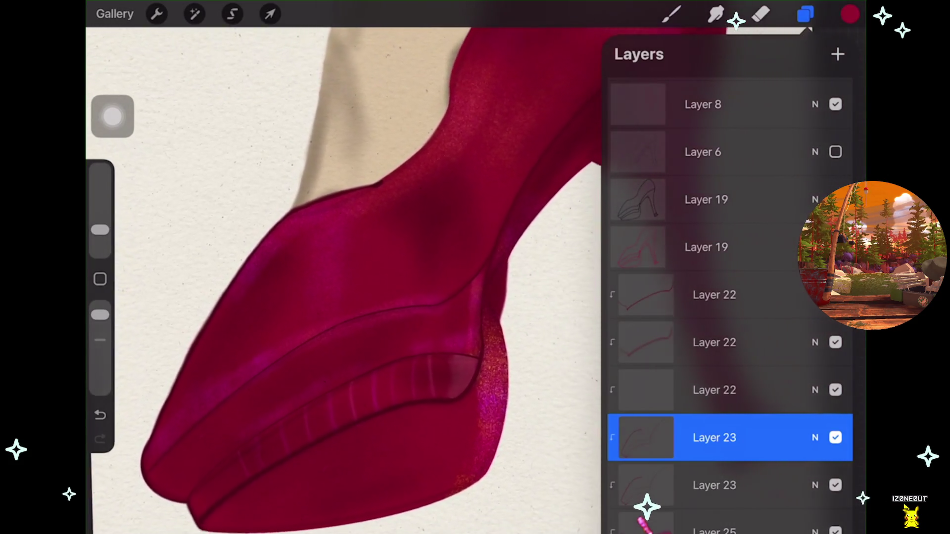
pyautogui.click(835, 438)
pyautogui.click(835, 437)
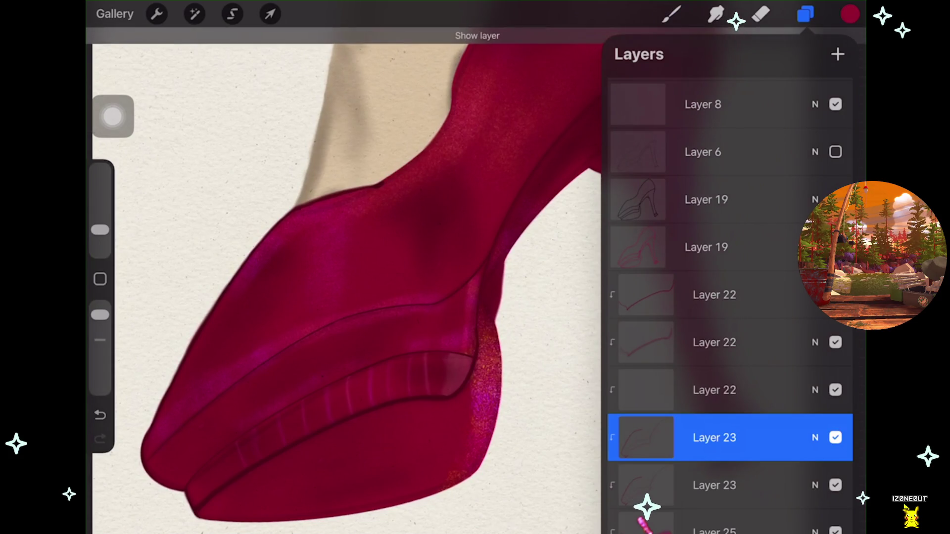
# Blend Layer 23's shading on the shoe with a Smudge stroke.
pyautogui.moveTo(743, 437); pyautogui.dragTo(569, 437)
pyautogui.click(693, 437)
pyautogui.click(646, 438)
pyautogui.click(646, 438)
pyautogui.click(716, 13)
pyautogui.scroll(3, 346, 247)
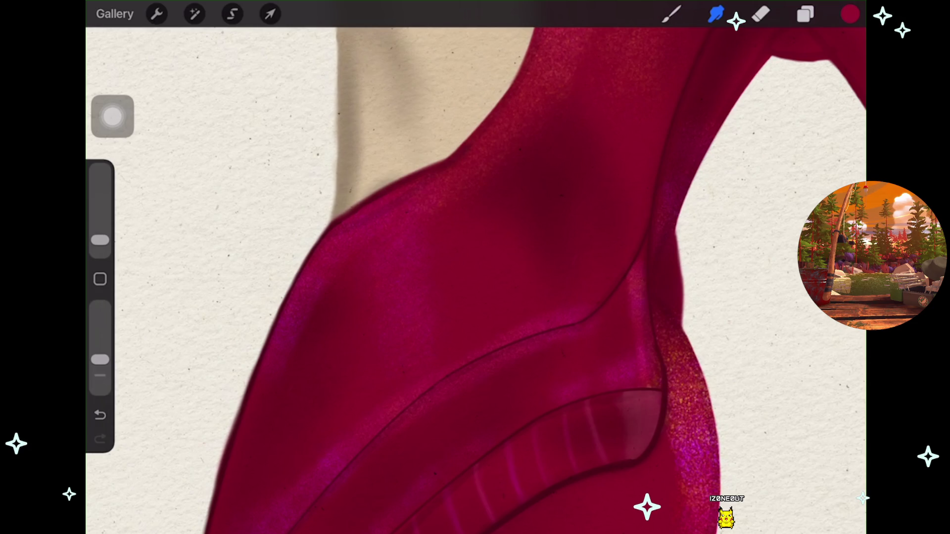
# Undo the last smudge stroke on the shoe.
pyautogui.hotkey('ctrl', 'z')
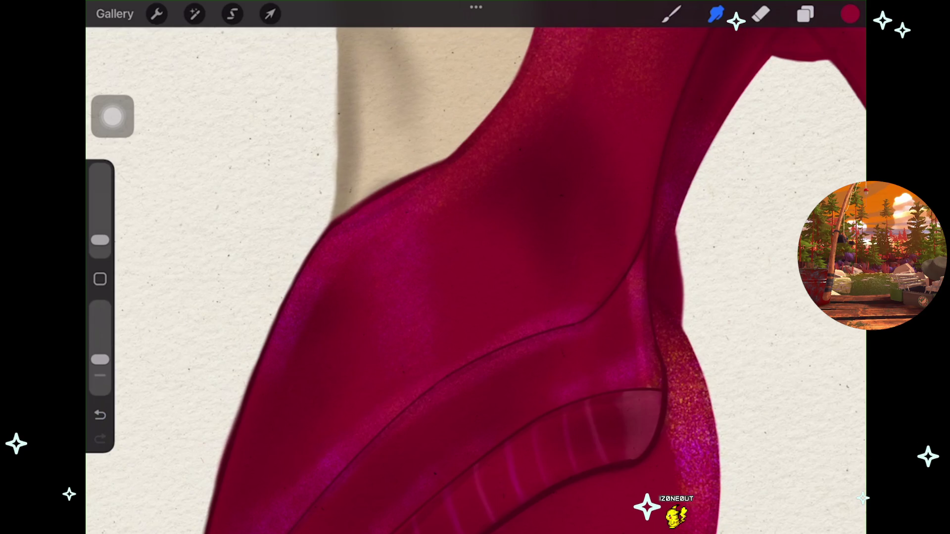
pyautogui.scroll(-3, 475, 268)
pyautogui.scroll(3, 476, 267)
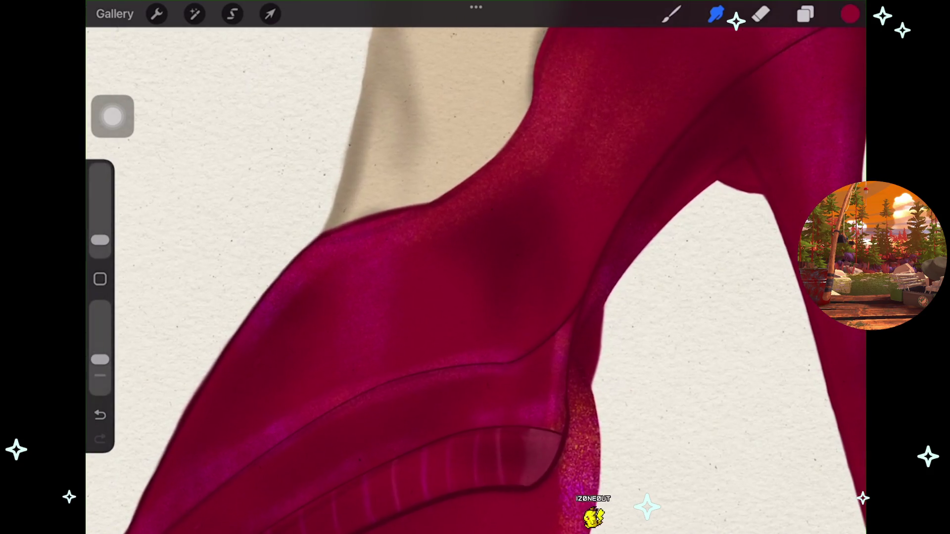
pyautogui.scroll(-2, 475, 267)
# Turn Layer 25's highlights back on, select Layer 25, and bring up Adjustments.
pyautogui.click(805, 14)
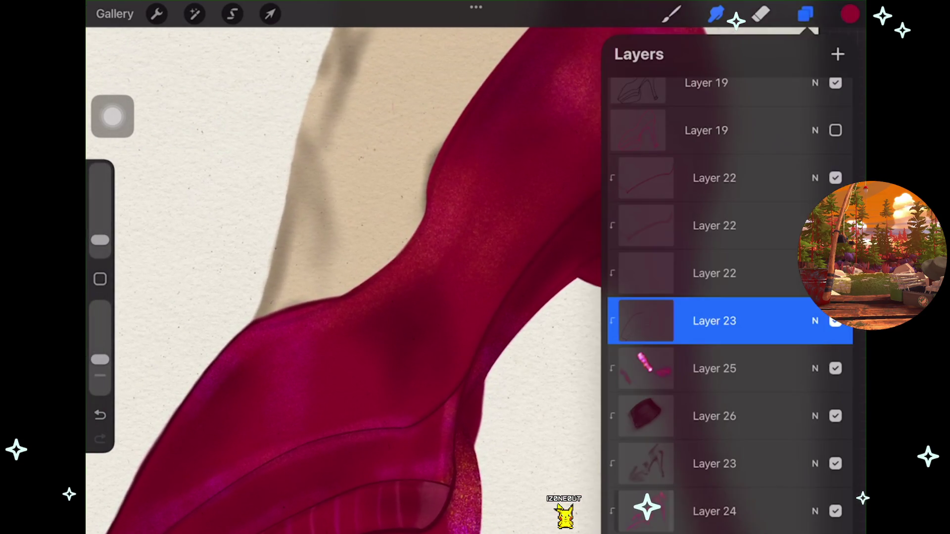
pyautogui.click(835, 368)
pyautogui.scroll(2, 727, 297)
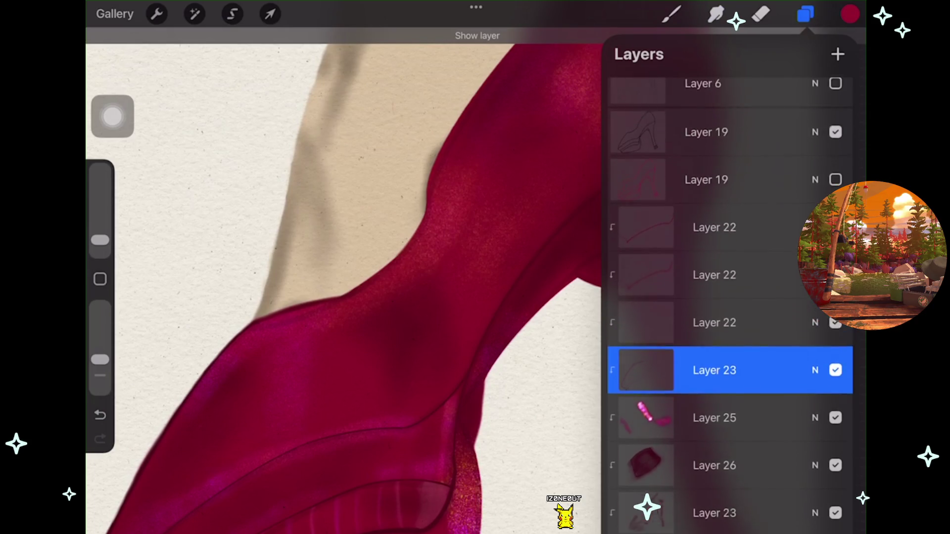
pyautogui.scroll(-3, 728, 297)
pyautogui.moveTo(347, 297)
pyautogui.mouseDown()
pyautogui.moveTo(319, 265)
pyautogui.moveTo(260, 240)
pyautogui.mouseUp()
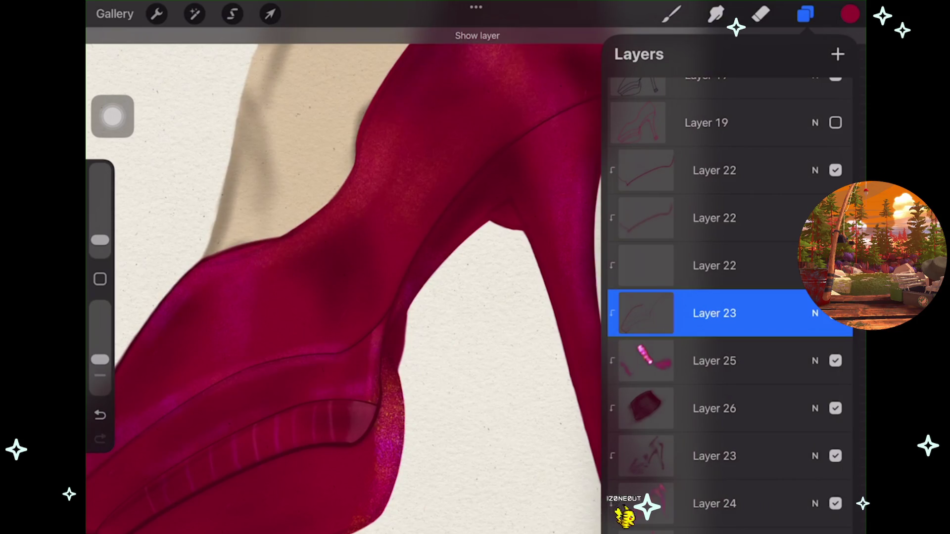
pyautogui.click(646, 504)
pyautogui.scroll(-3, 646, 515)
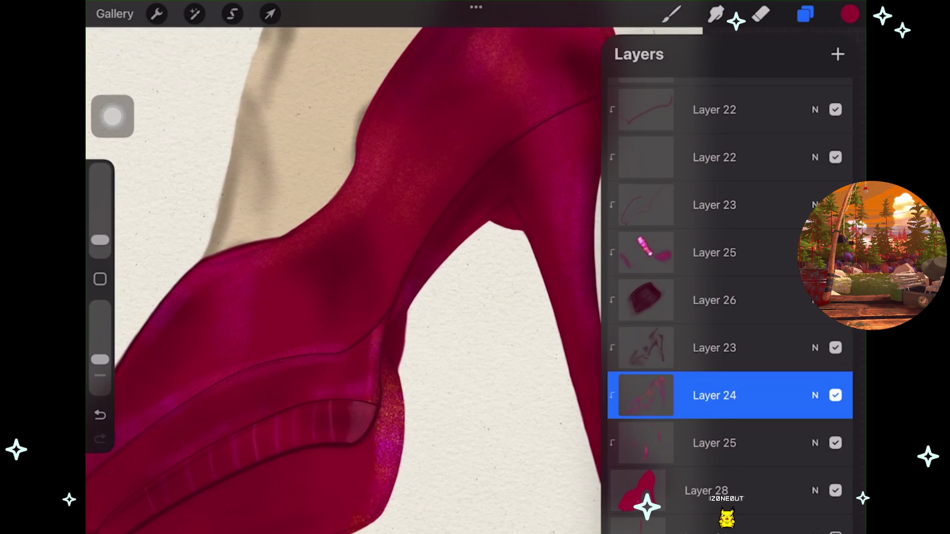
pyautogui.click(715, 443)
pyautogui.click(195, 14)
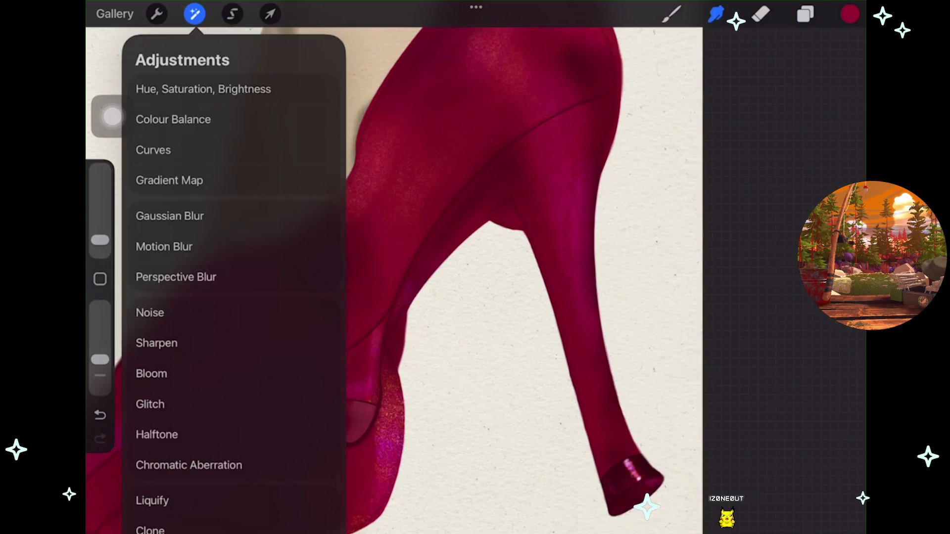
# Apply a 4% Gaussian Blur to Layer 25's highlights, then hide Layer 25.
pyautogui.click(170, 215)
pyautogui.moveTo(396, 267); pyautogui.dragTo(446, 268)
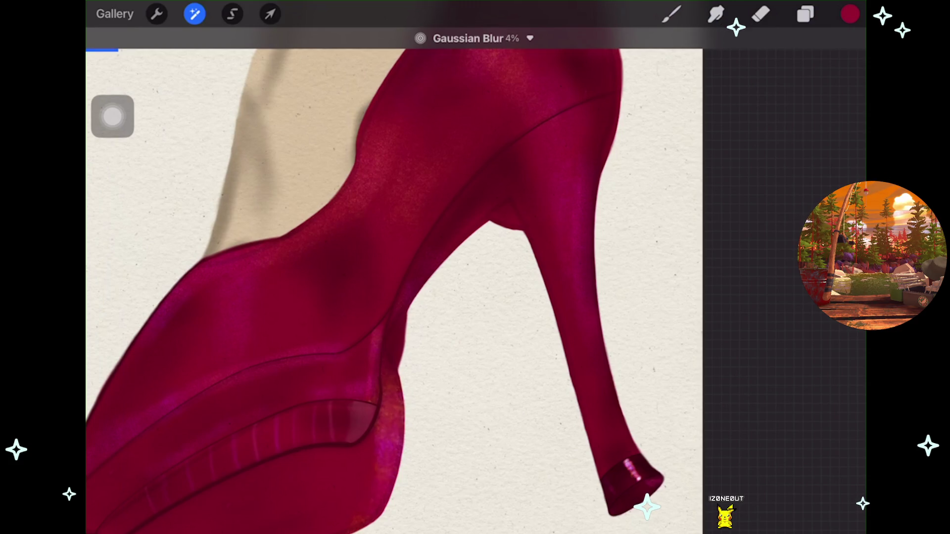
pyautogui.click(806, 14)
pyautogui.click(836, 321)
pyautogui.click(707, 369)
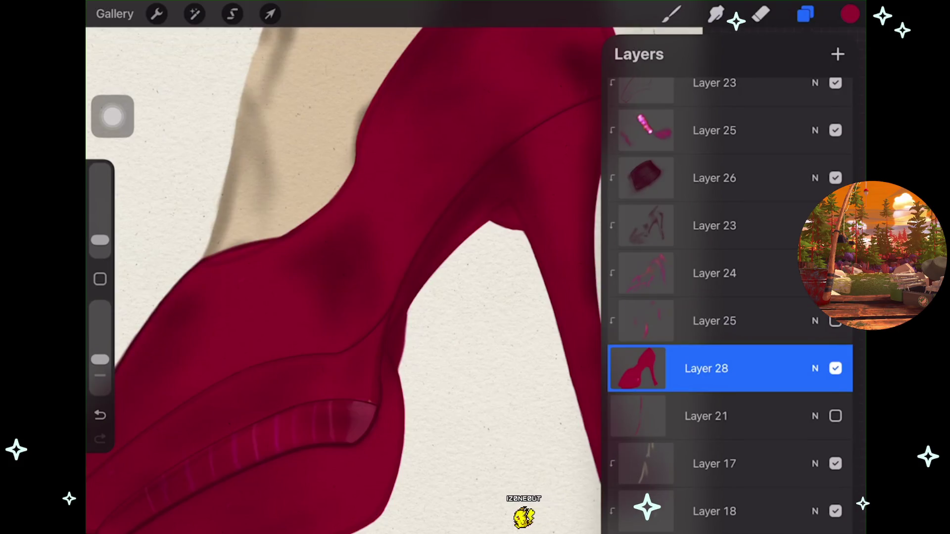
# Show Layer 25 again, re-enable a hidden layer, and compare Layer 25 on and off.
pyautogui.click(835, 321)
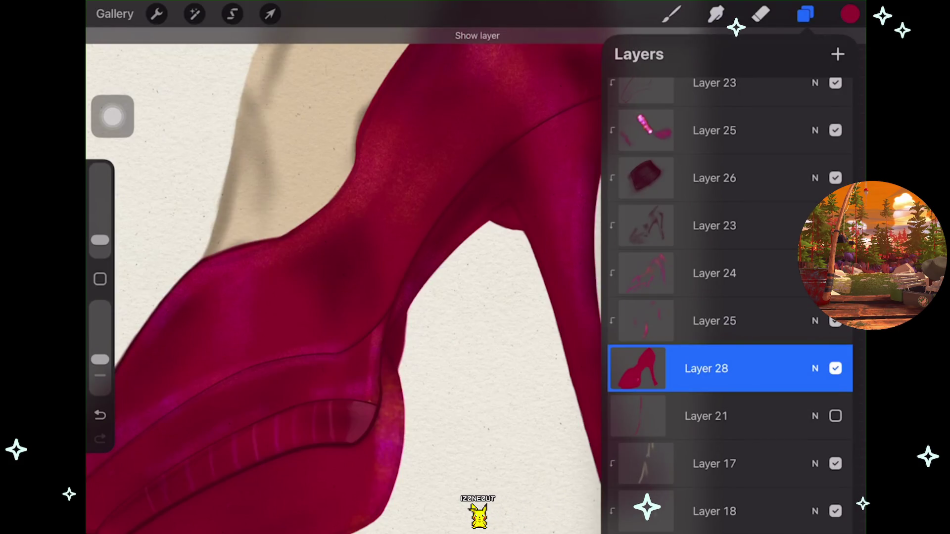
pyautogui.scroll(-3, 341, 267)
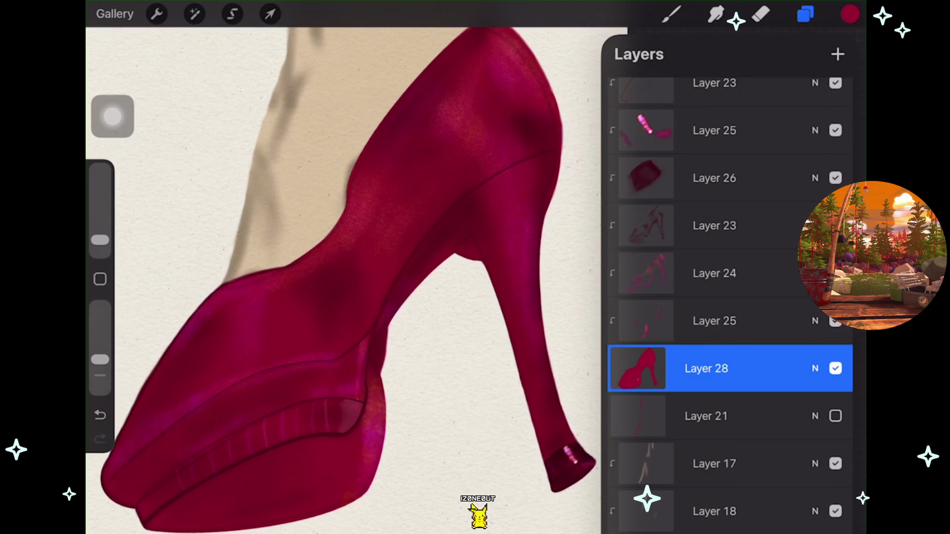
pyautogui.click(835, 226)
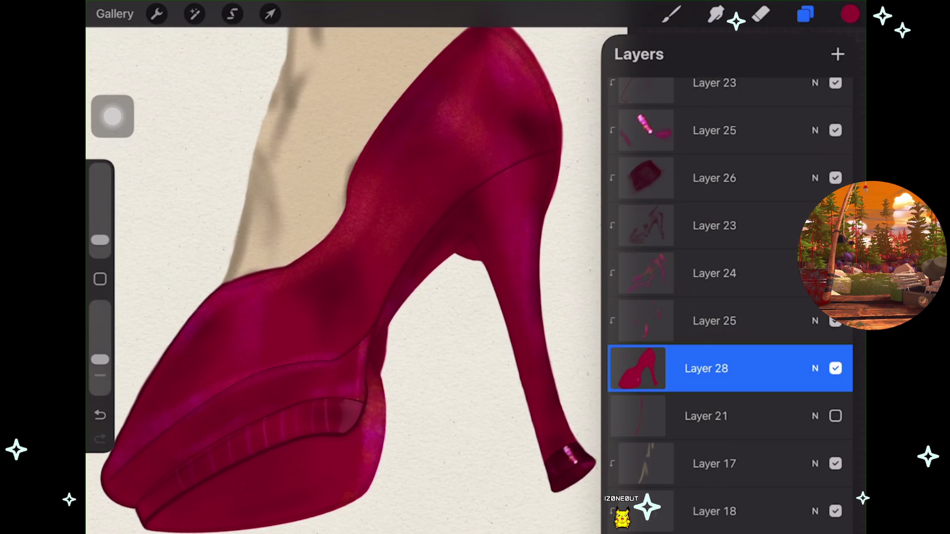
pyautogui.scroll(5, 247, 346)
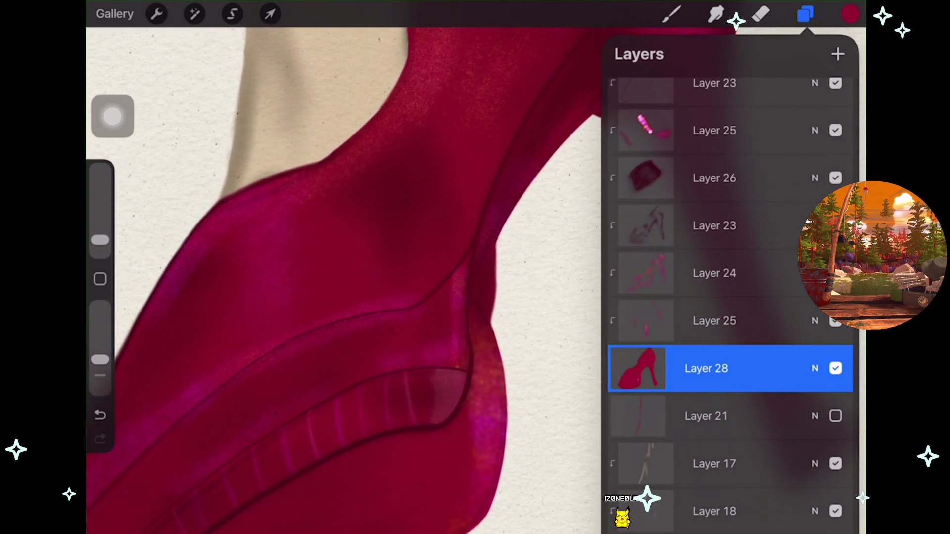
pyautogui.click(835, 321)
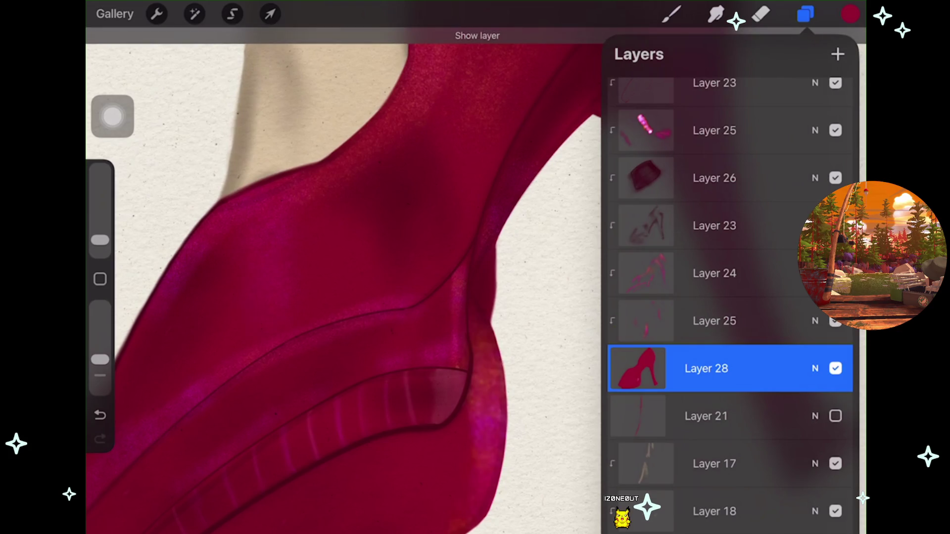
pyautogui.hotkey('ctrl', 'z')
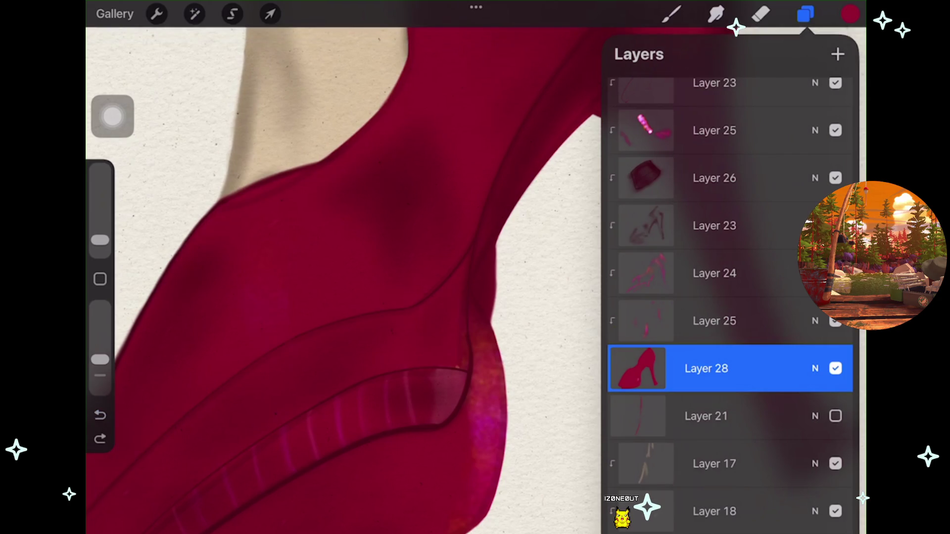
# Delete Layer 25, restore the pink sheen layer, and select Layer 24.
pyautogui.moveTo(816, 320); pyautogui.dragTo(668, 321)
pyautogui.click(823, 320)
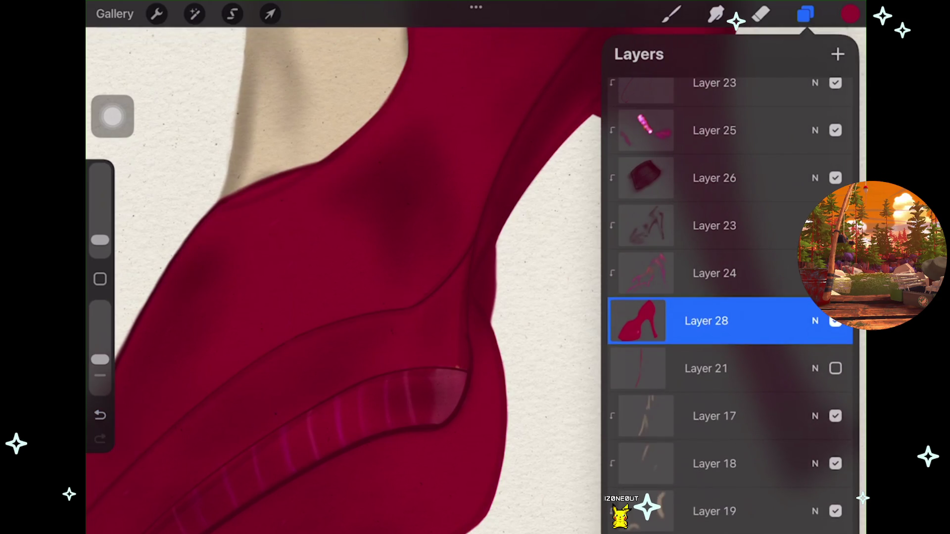
pyautogui.click(835, 321)
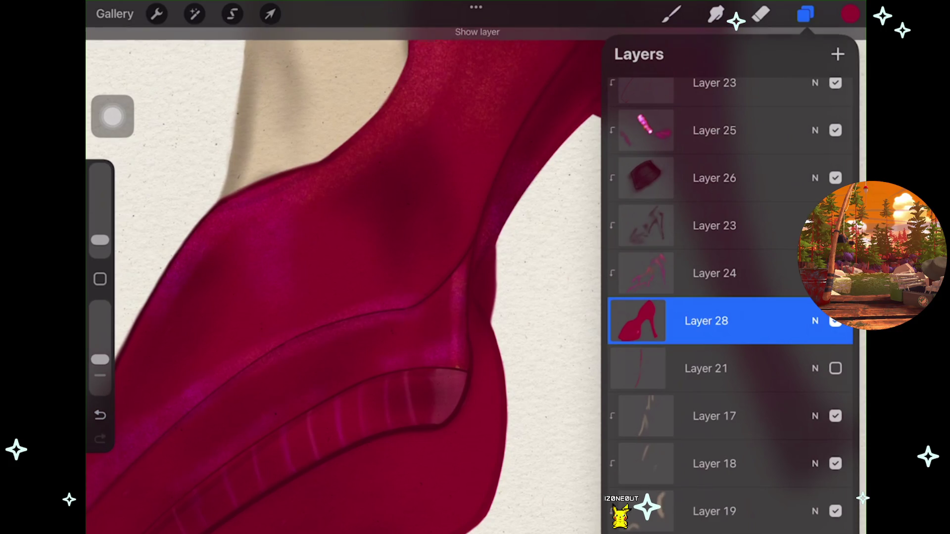
pyautogui.click(712, 273)
pyautogui.click(760, 14)
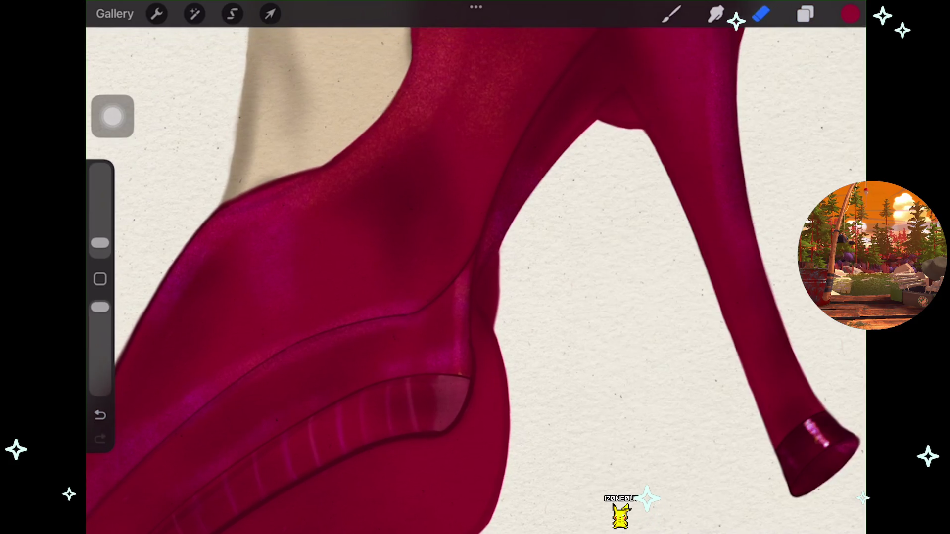
# Undo the last two eraser strokes on the crimson shoe.
pyautogui.scroll(5, 475, 267)
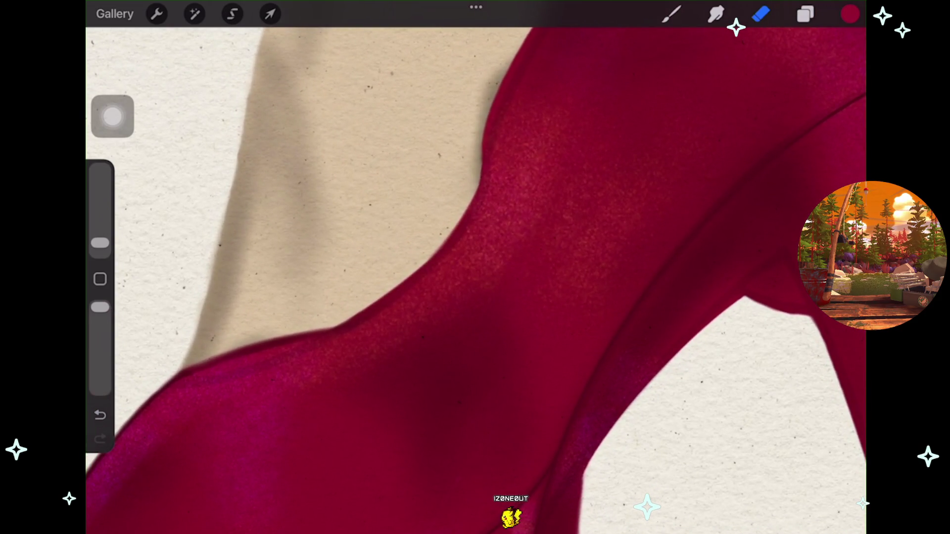
pyautogui.scroll(-3, 475, 267)
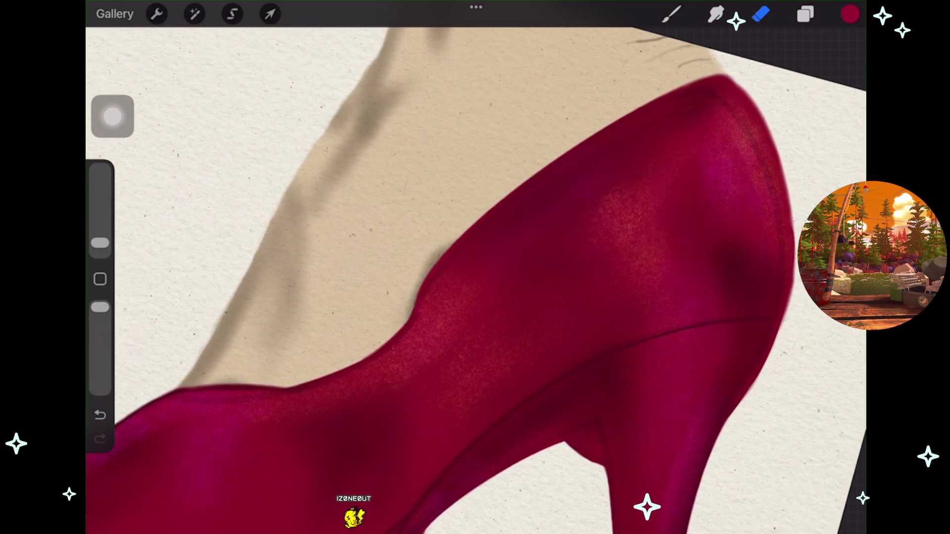
pyautogui.hotkey('ctrl', 'z')
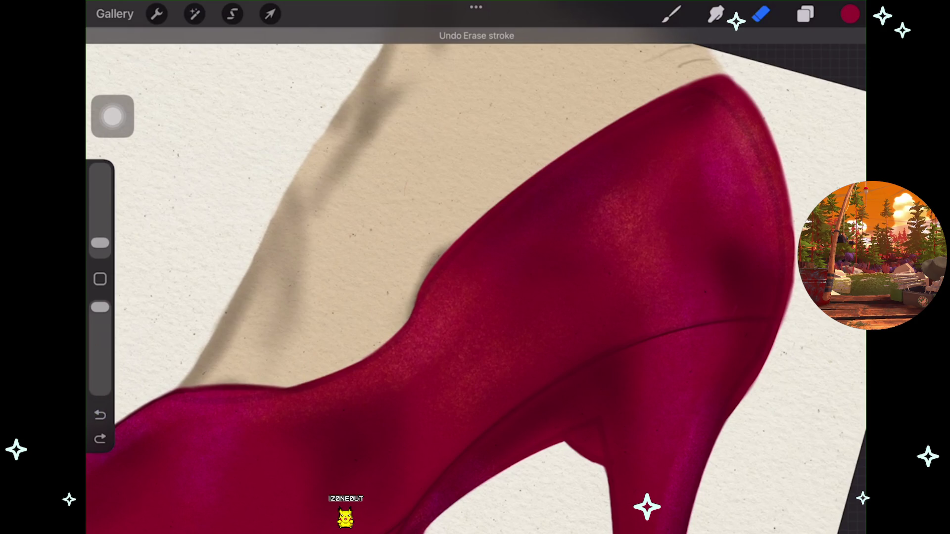
pyautogui.scroll(5, 475, 267)
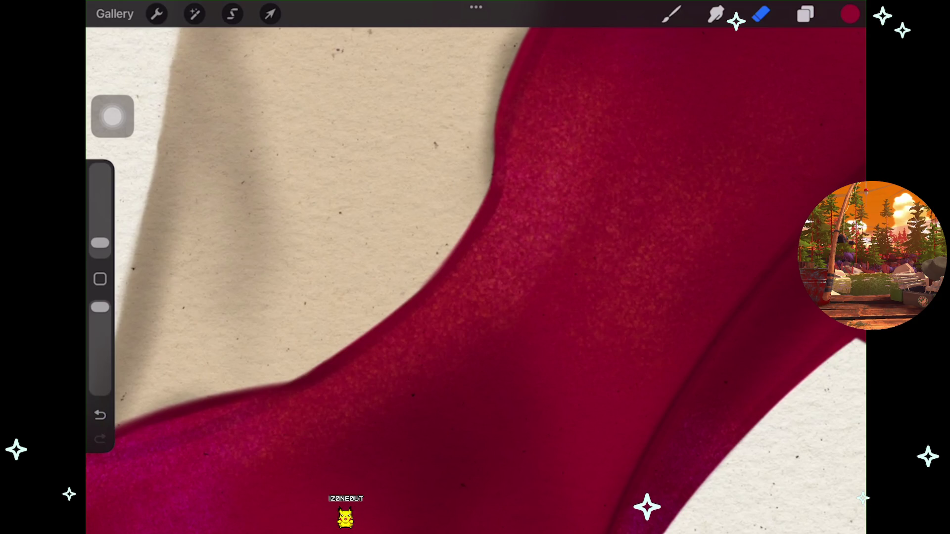
pyautogui.scroll(-3, 475, 267)
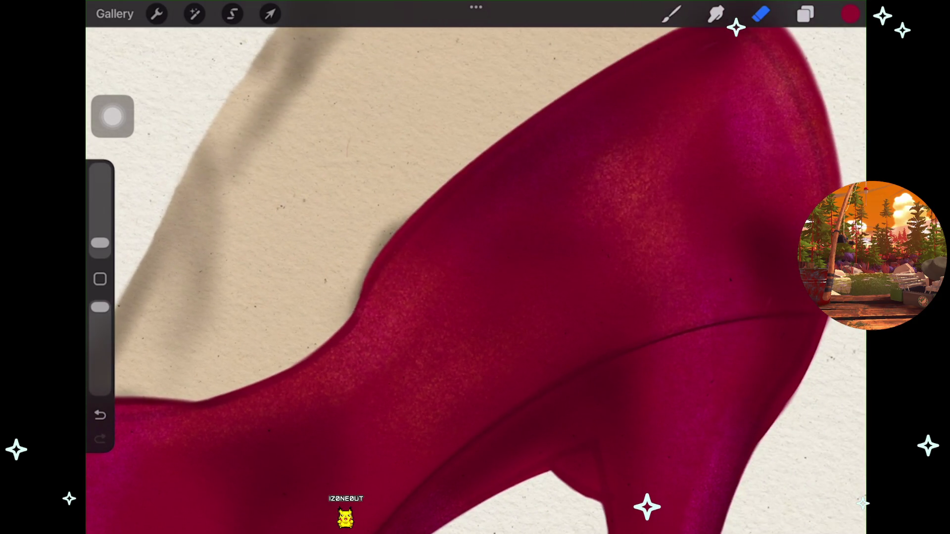
pyautogui.hotkey('ctrl', 'z')
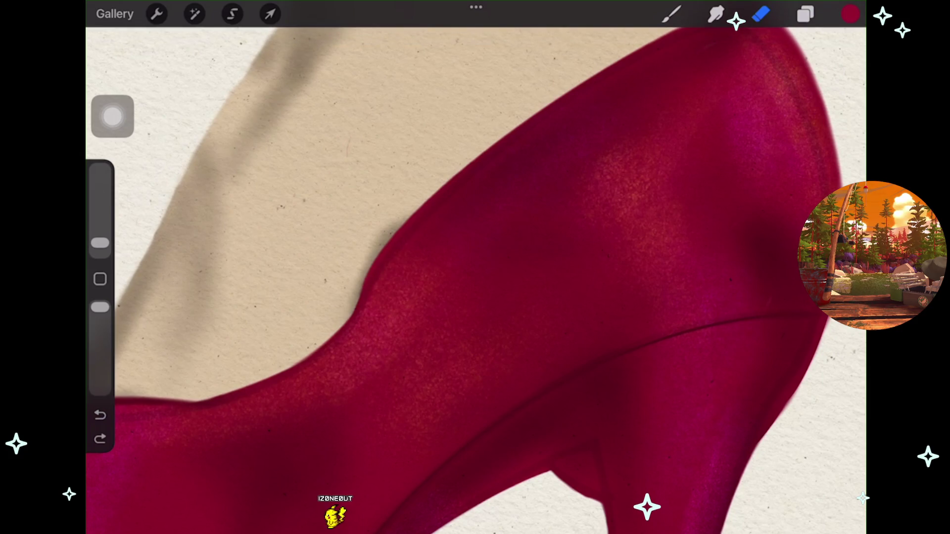
# Zoom out to view the whole crimson shoe on the paper.
pyautogui.scroll(3, 475, 267)
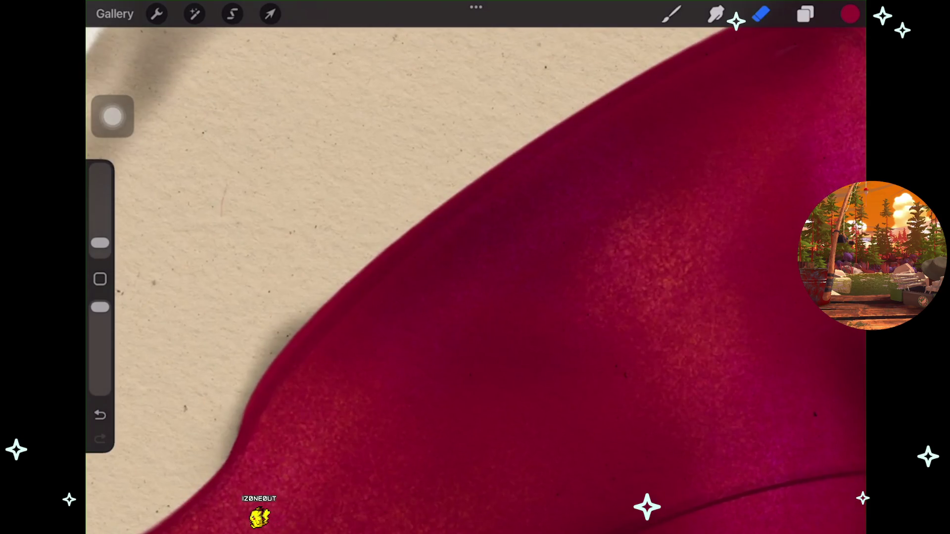
pyautogui.scroll(-3, 476, 268)
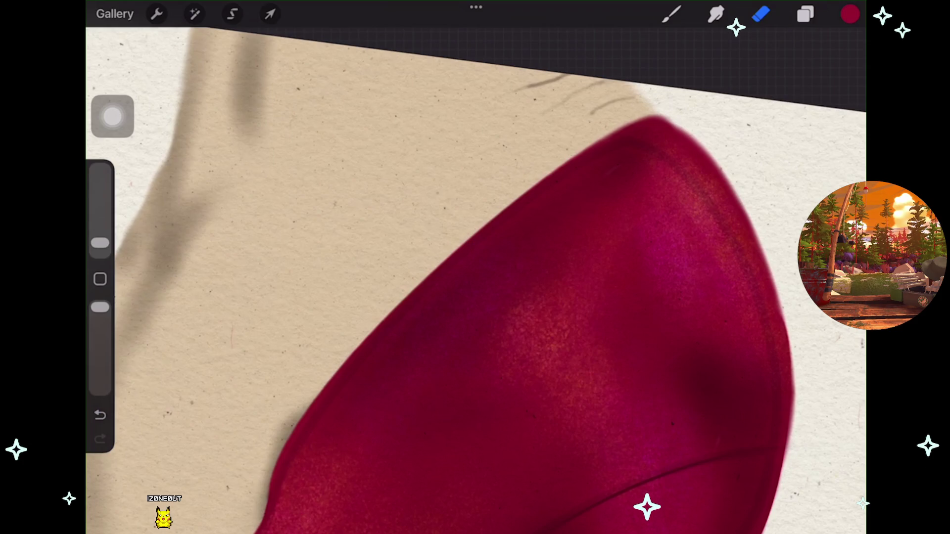
pyautogui.scroll(-2, 475, 277)
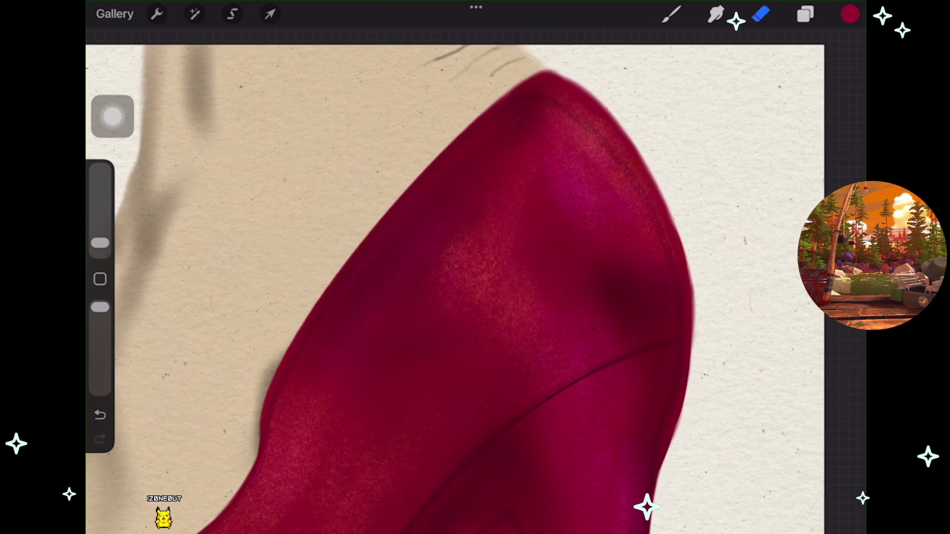
pyautogui.scroll(-3, 455, 277)
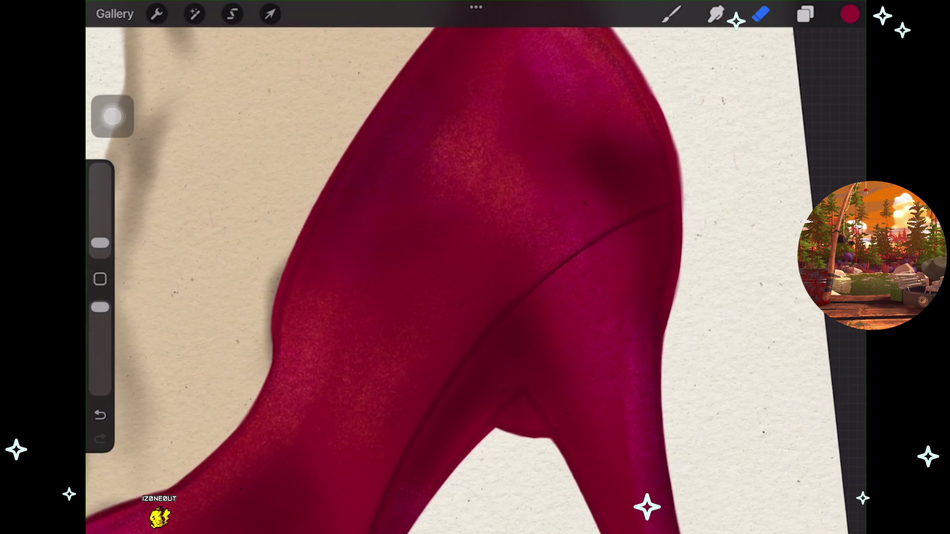
pyautogui.scroll(-2, 475, 277)
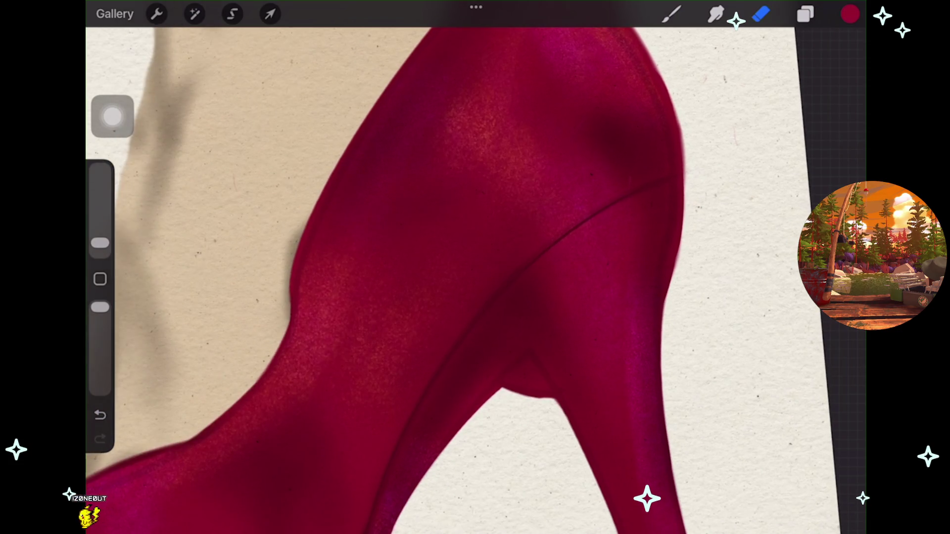
pyautogui.scroll(-5, 475, 277)
pyautogui.scroll(5, 475, 277)
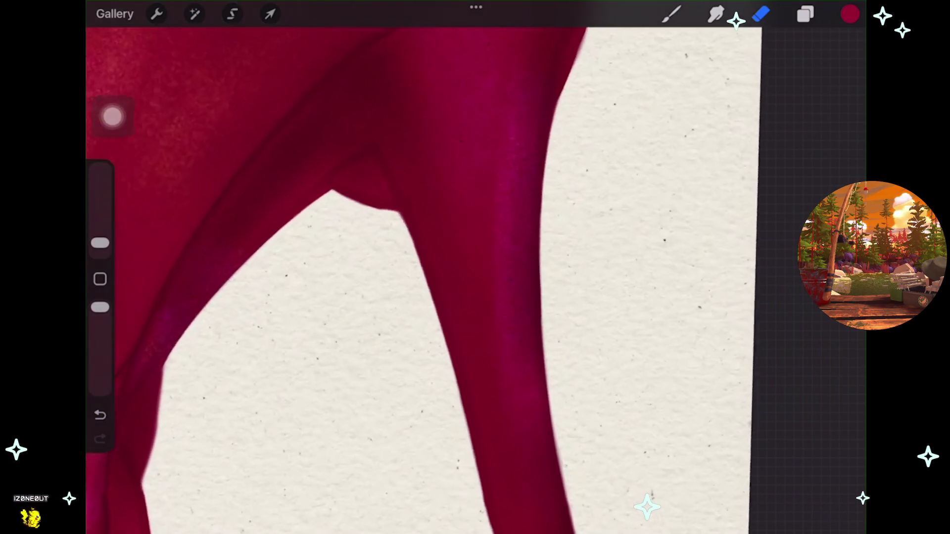
pyautogui.scroll(3, 475, 277)
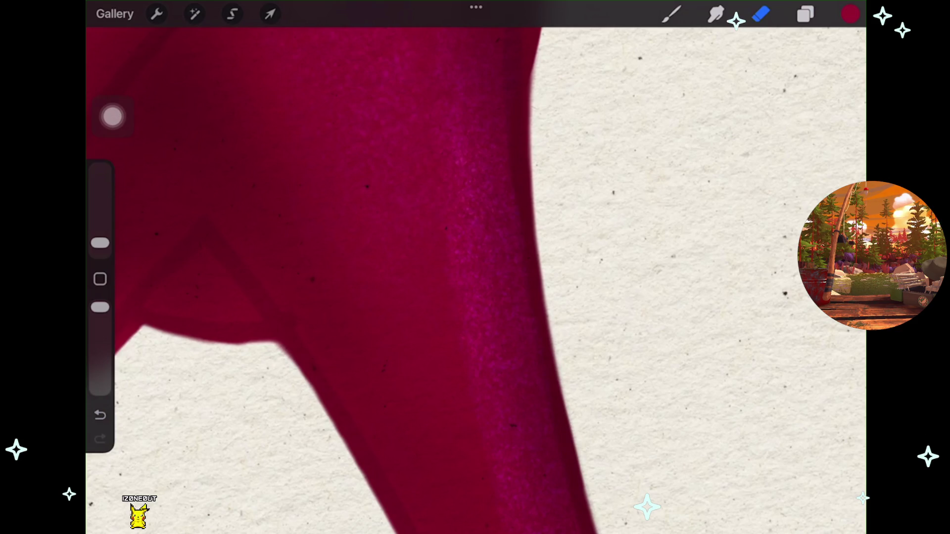
pyautogui.scroll(-3, 475, 278)
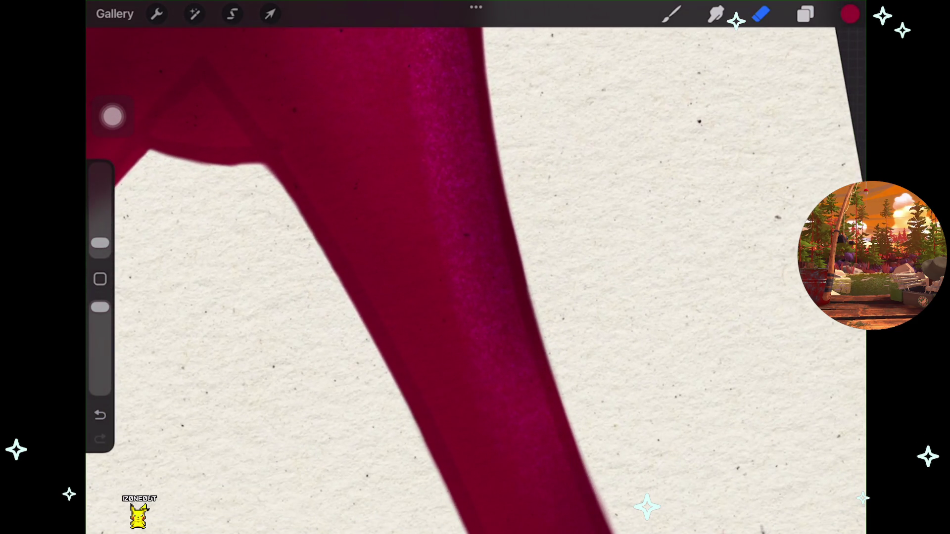
pyautogui.scroll(-3, 475, 277)
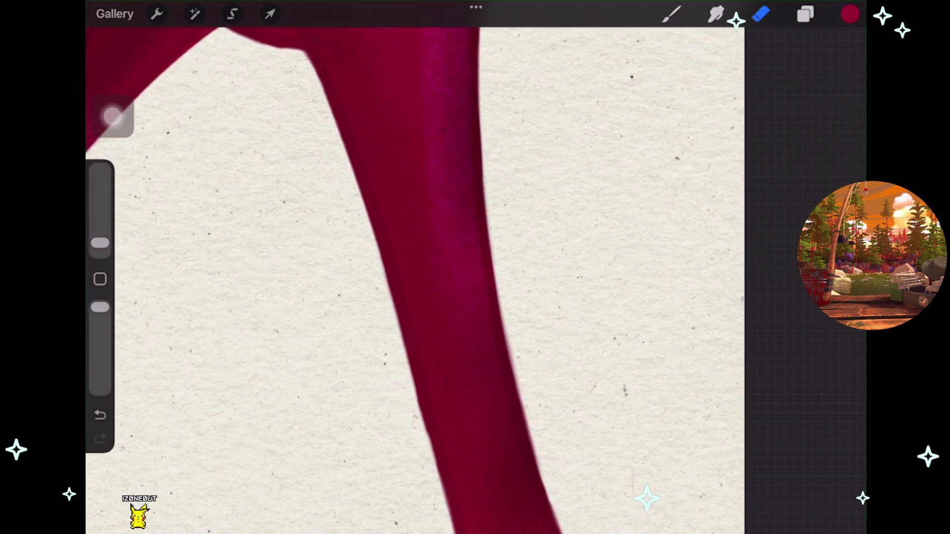
pyautogui.scroll(-5, 376, 277)
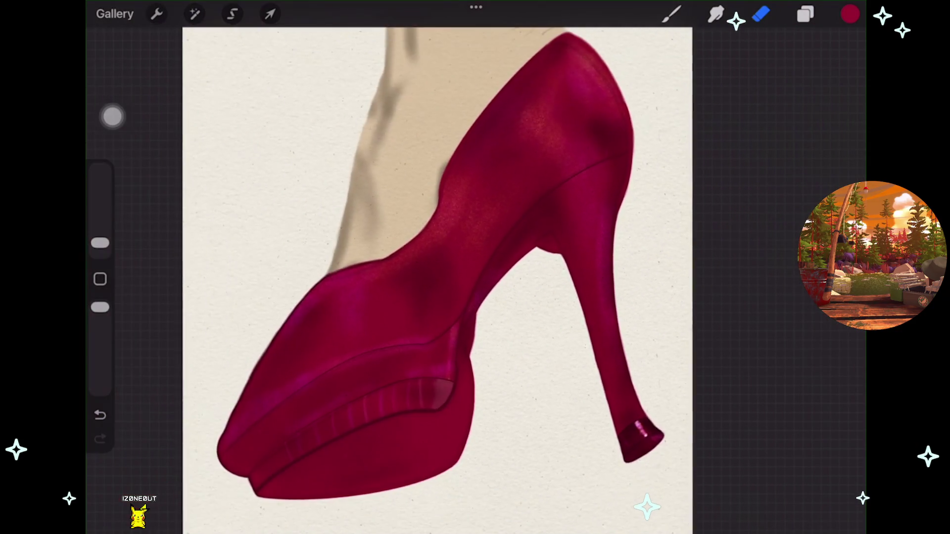
pyautogui.scroll(-3, 396, 297)
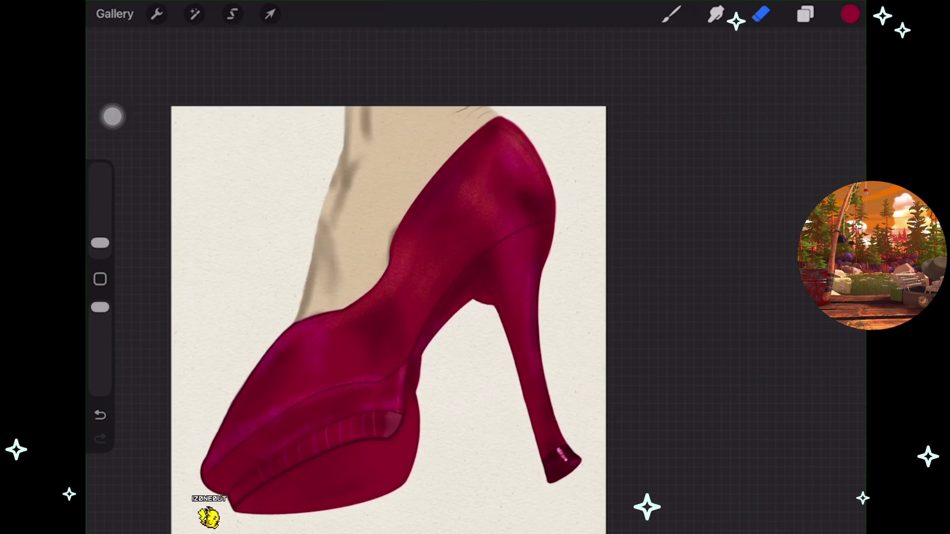
pyautogui.click(805, 14)
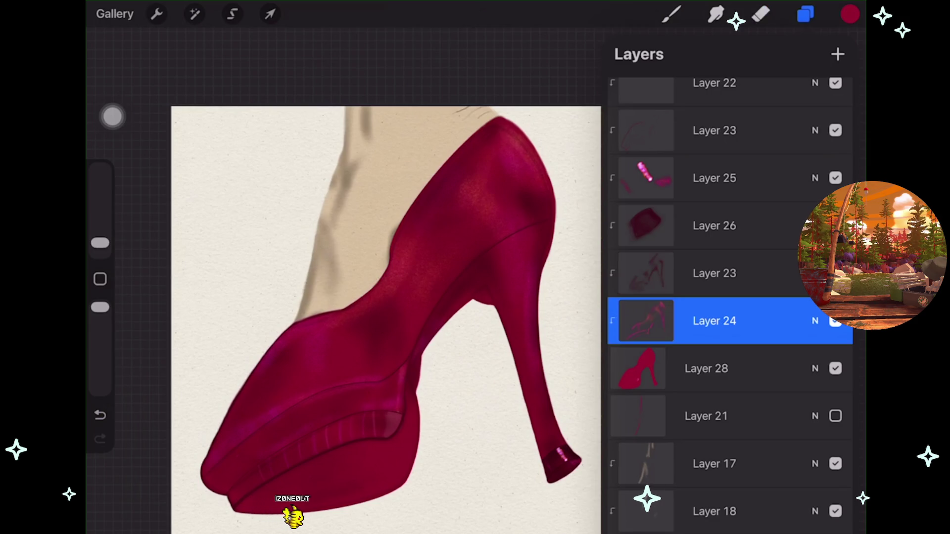
# Add a new layer above Layer 24, zoom in on the platform, and switch to the Brush.
pyautogui.click(838, 54)
pyautogui.click(761, 14)
pyautogui.scroll(3, 396, 278)
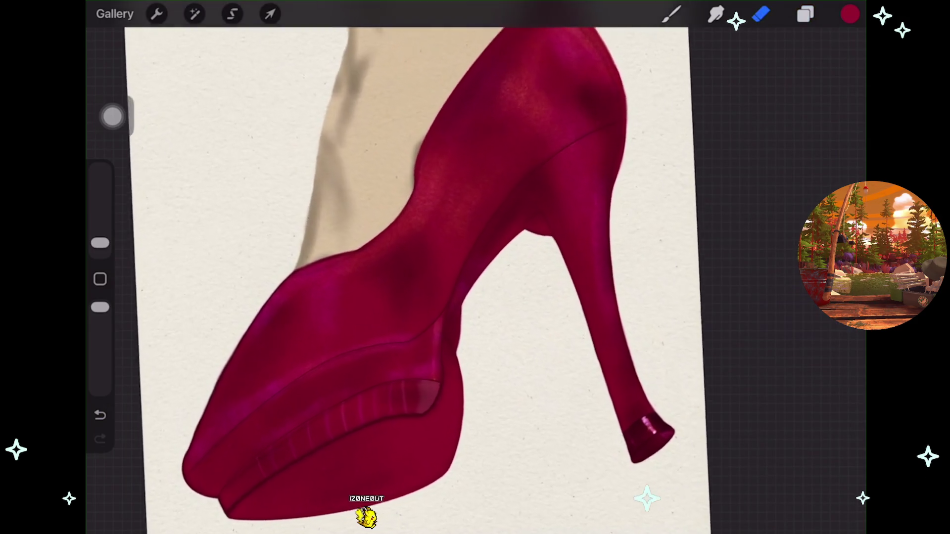
pyautogui.scroll(3, 475, 277)
pyautogui.scroll(2, 475, 277)
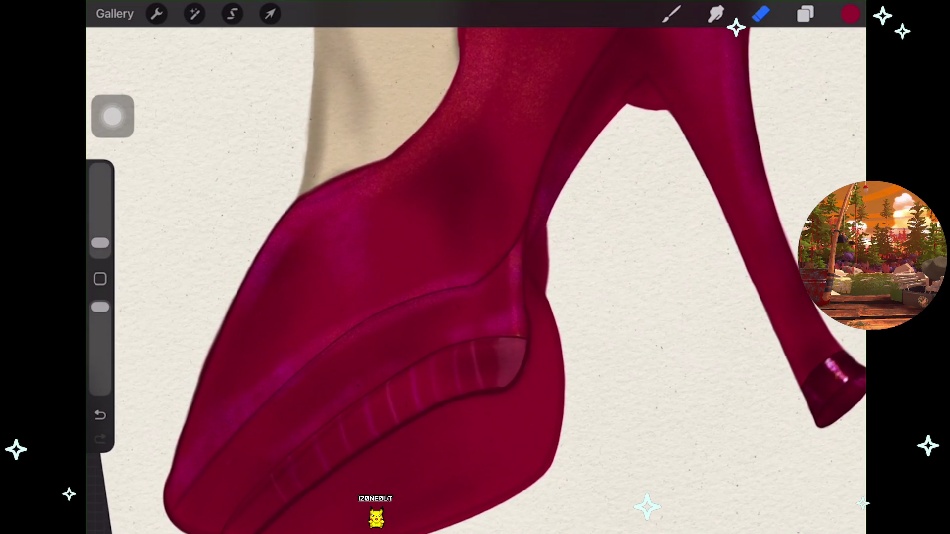
pyautogui.press('b')
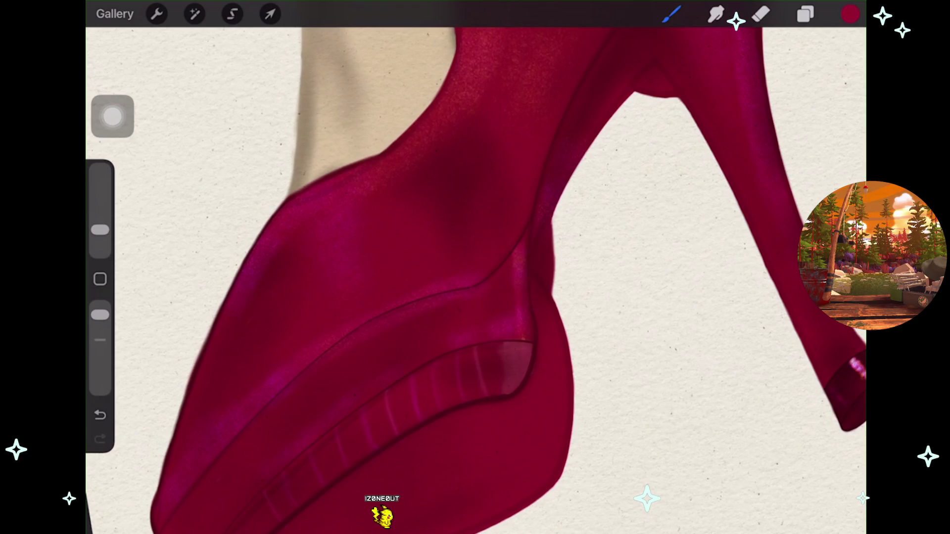
pyautogui.click(805, 14)
pyautogui.scroll(5, 730, 297)
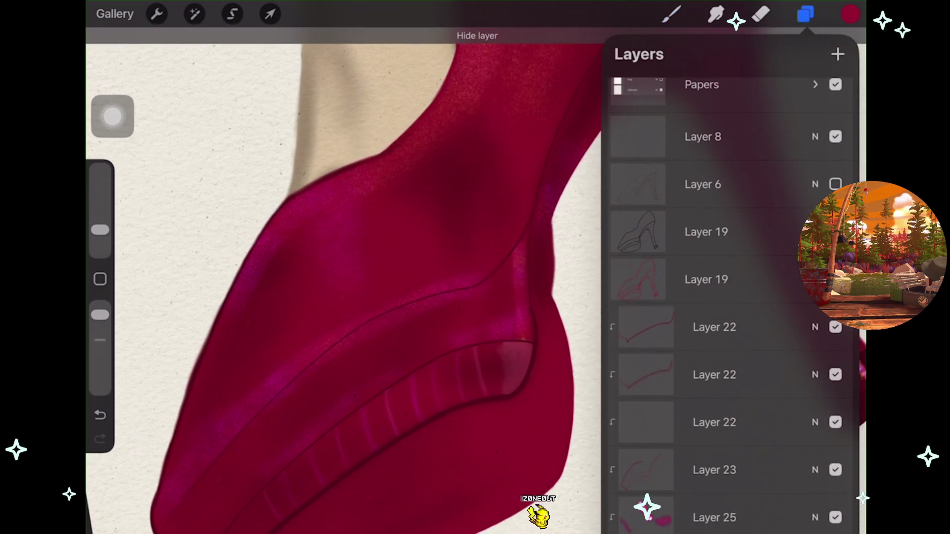
pyautogui.click(836, 231)
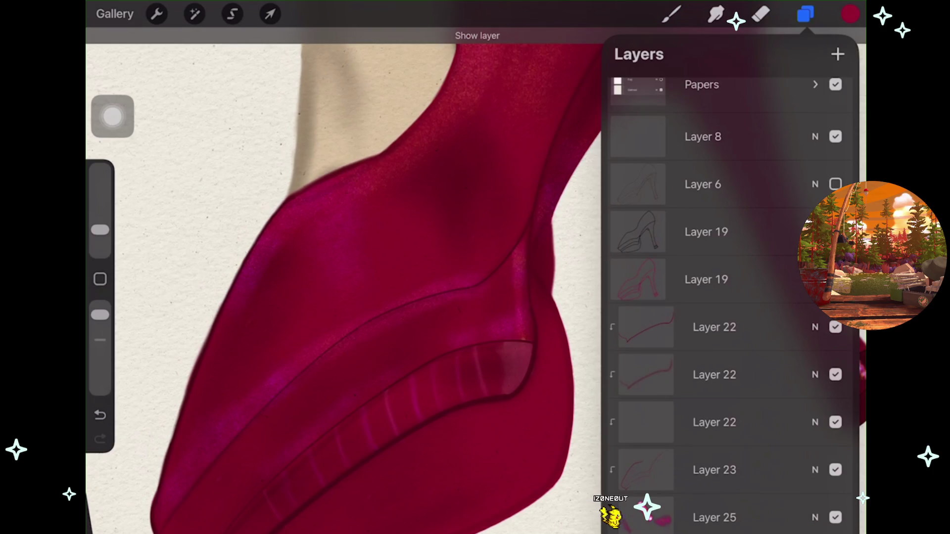
pyautogui.click(836, 232)
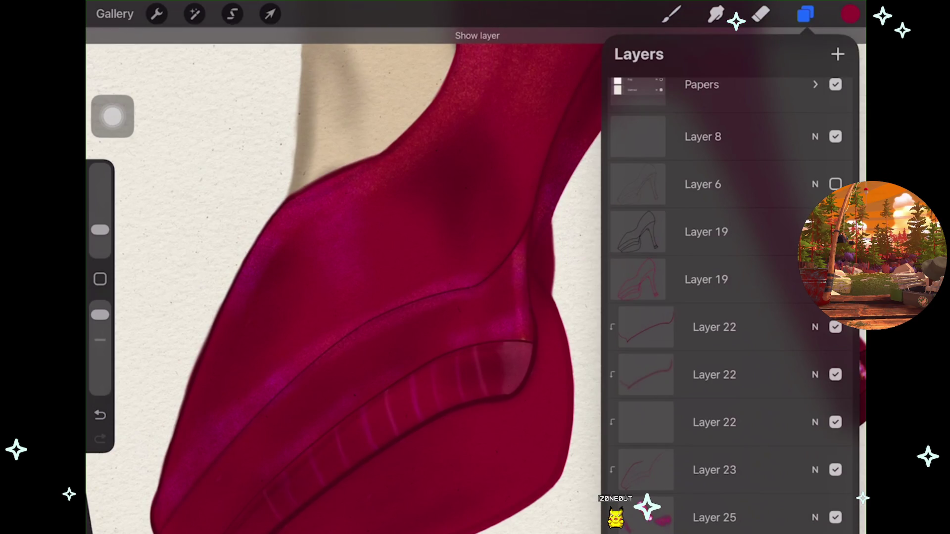
pyautogui.click(836, 232)
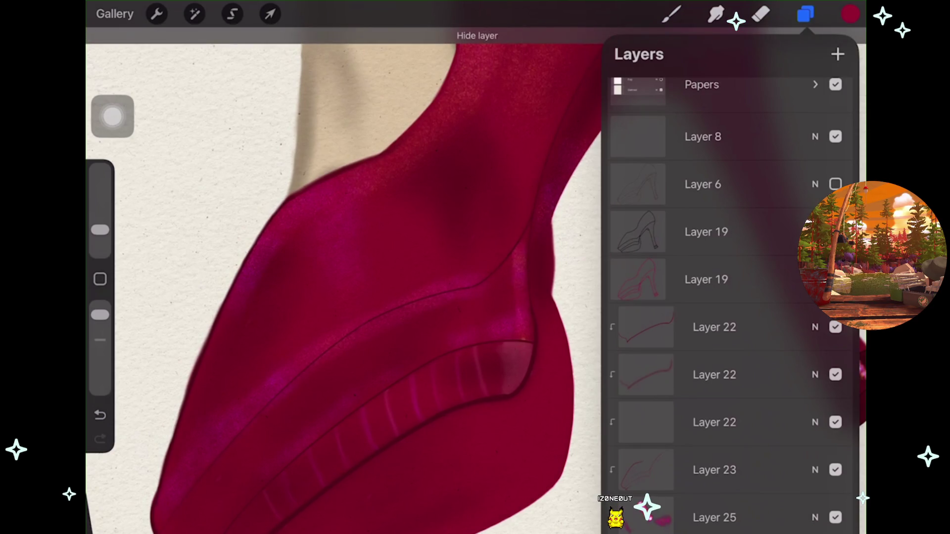
pyautogui.scroll(-5, 342, 277)
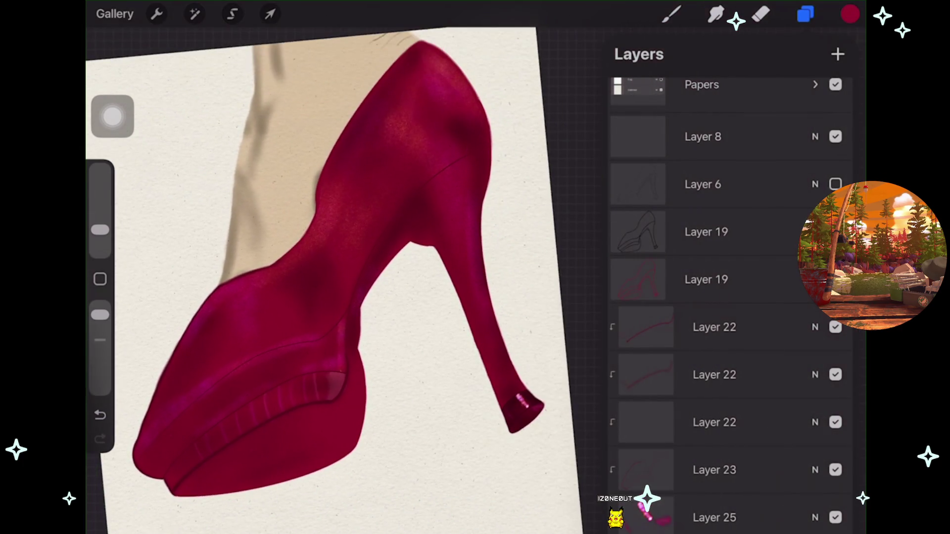
pyautogui.click(835, 232)
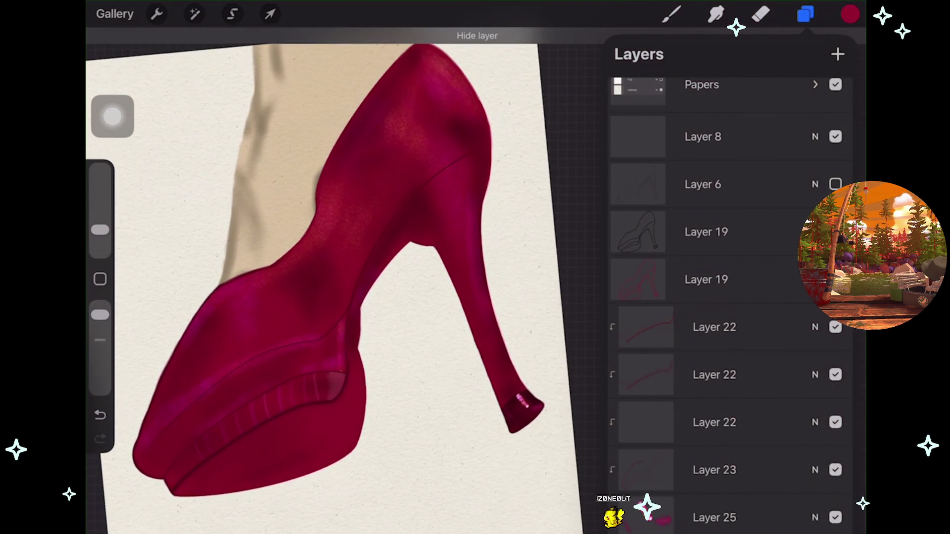
pyautogui.scroll(-1, 336, 277)
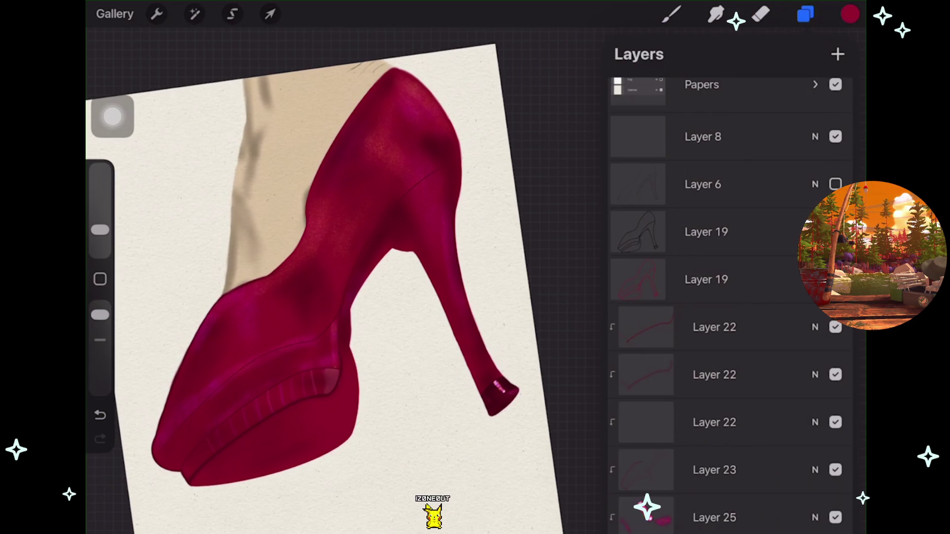
pyautogui.click(835, 375)
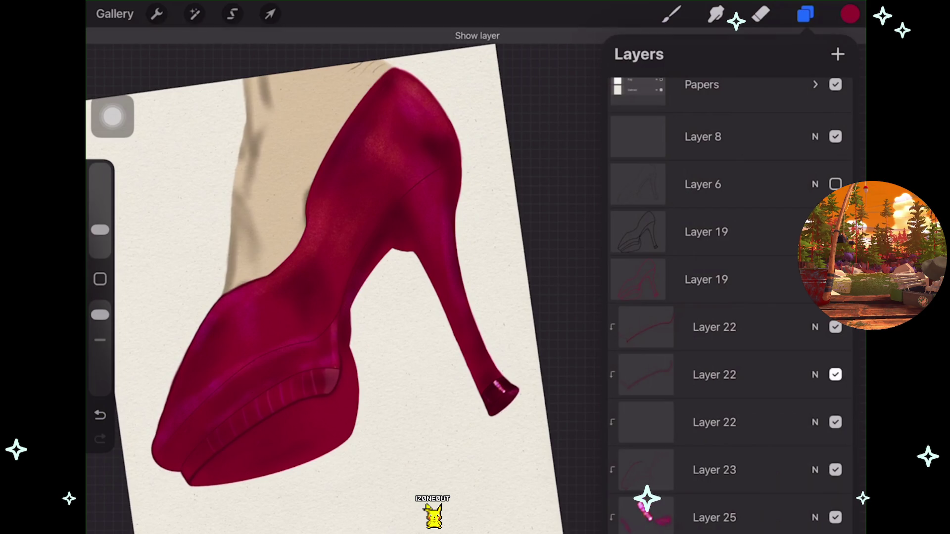
pyautogui.click(836, 374)
pyautogui.scroll(5, 337, 267)
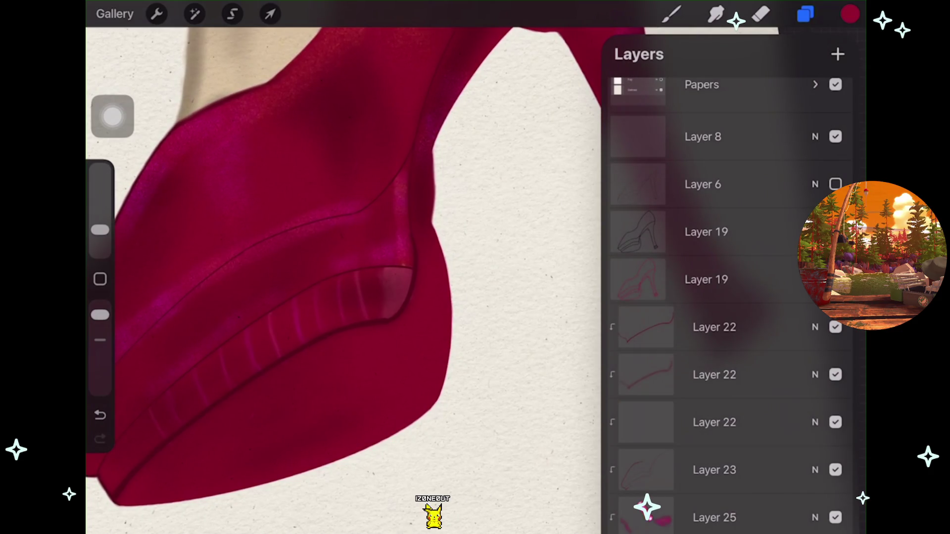
pyautogui.click(835, 375)
pyautogui.click(835, 375)
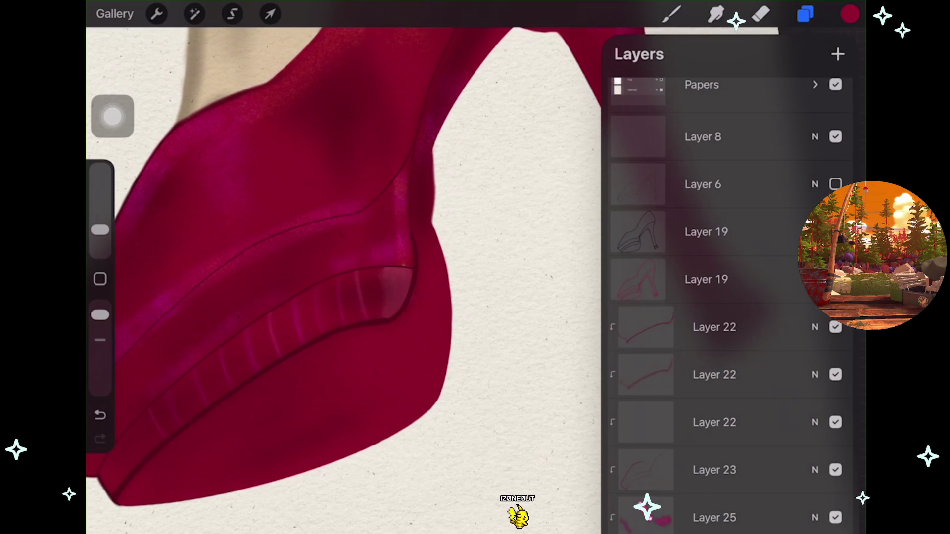
pyautogui.scroll(-3, 337, 267)
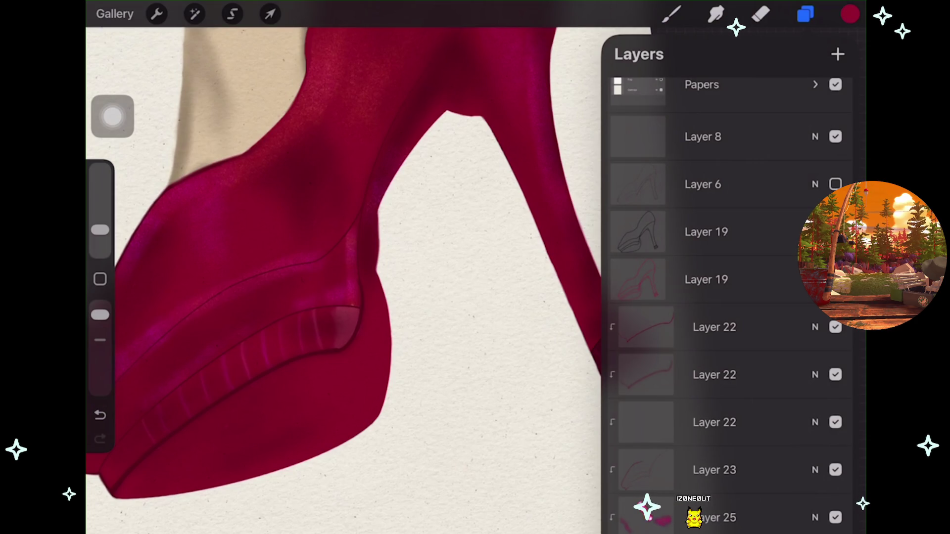
pyautogui.scroll(-5, 317, 267)
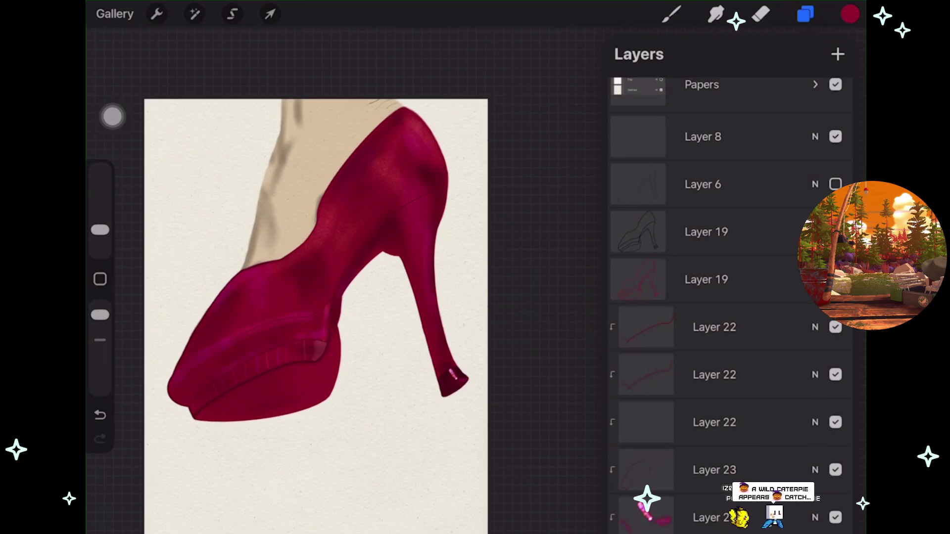
pyautogui.scroll(1, 321, 305)
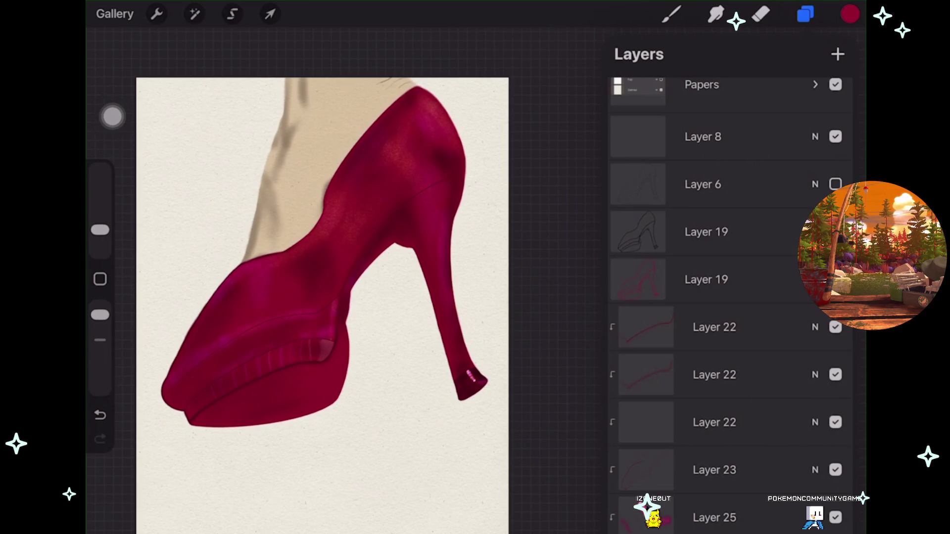
pyautogui.scroll(3, 329, 291)
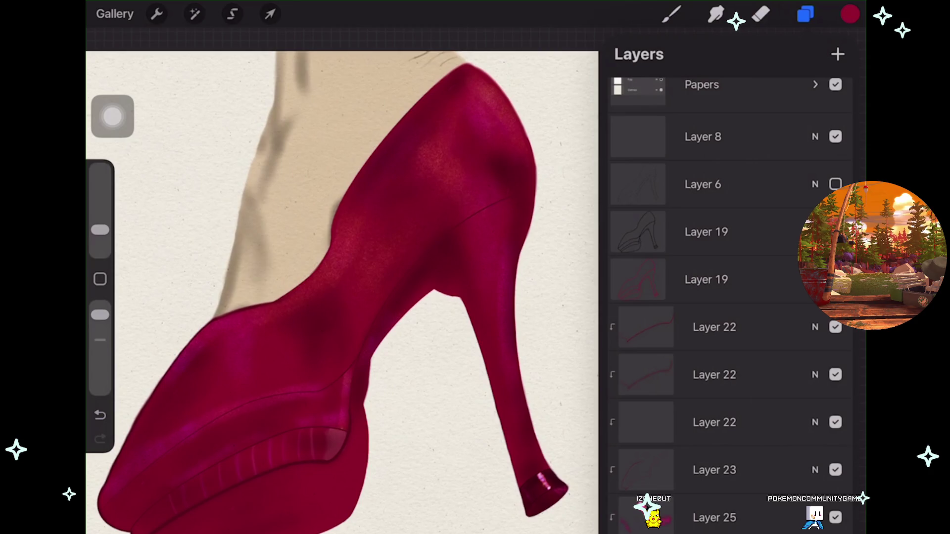
pyautogui.scroll(1, 728, 247)
# Adjust two layers' visibility and duplicate Layer 23.
pyautogui.click(835, 346)
pyautogui.scroll(-1, 342, 292)
pyautogui.scroll(-1, 727, 297)
pyautogui.click(836, 163)
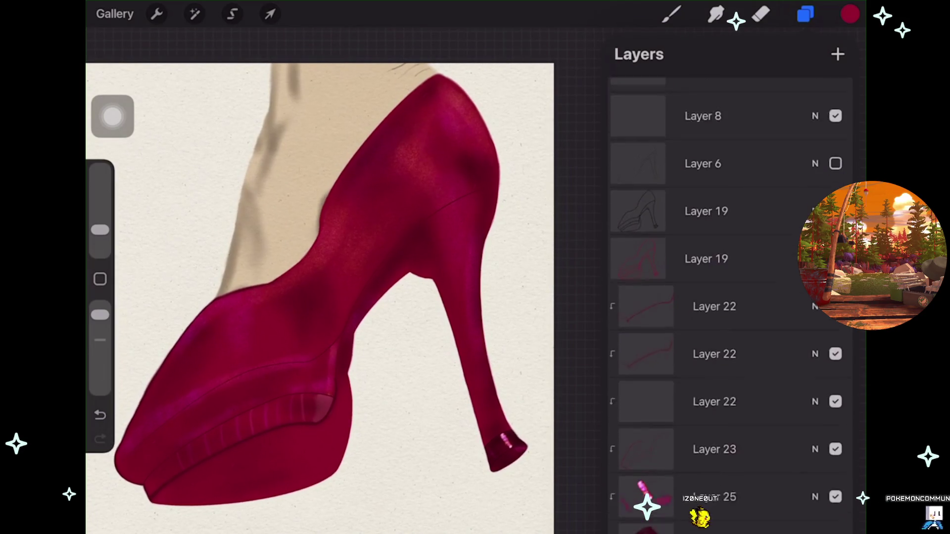
pyautogui.moveTo(817, 430)
pyautogui.mouseDown()
pyautogui.moveTo(718, 430)
pyautogui.moveTo(755, 427)
pyautogui.moveTo(735, 272)
pyautogui.moveTo(734, 280)
pyautogui.mouseUp()
pyautogui.click(765, 429)
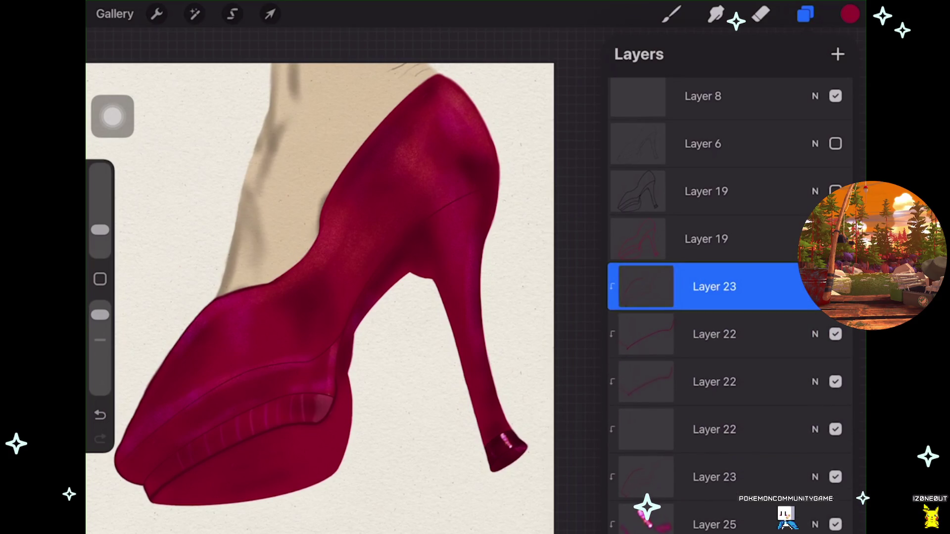
# Compare the Layer 23 copies on and off, then make the lower Layer 23 active.
pyautogui.click(836, 287)
pyautogui.click(835, 287)
pyautogui.click(835, 286)
pyautogui.click(835, 287)
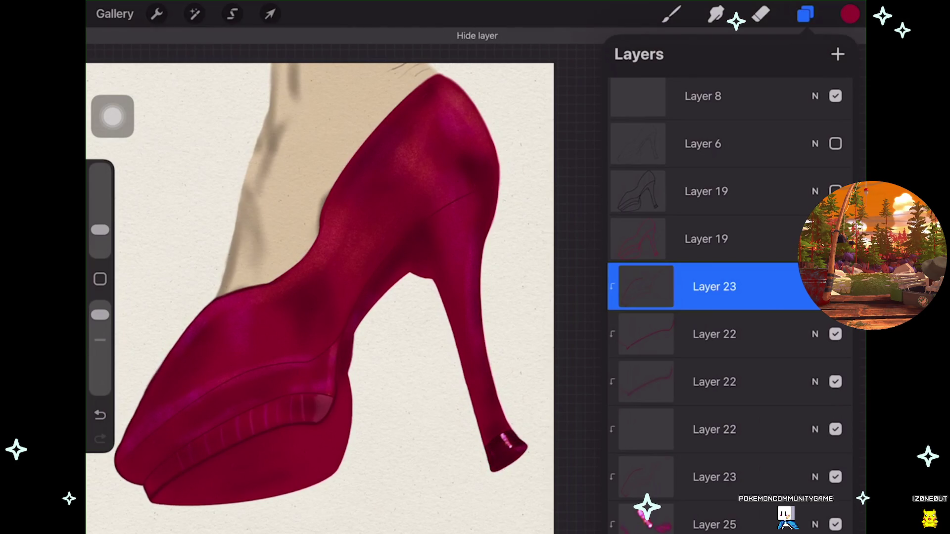
pyautogui.scroll(-5, 730, 304)
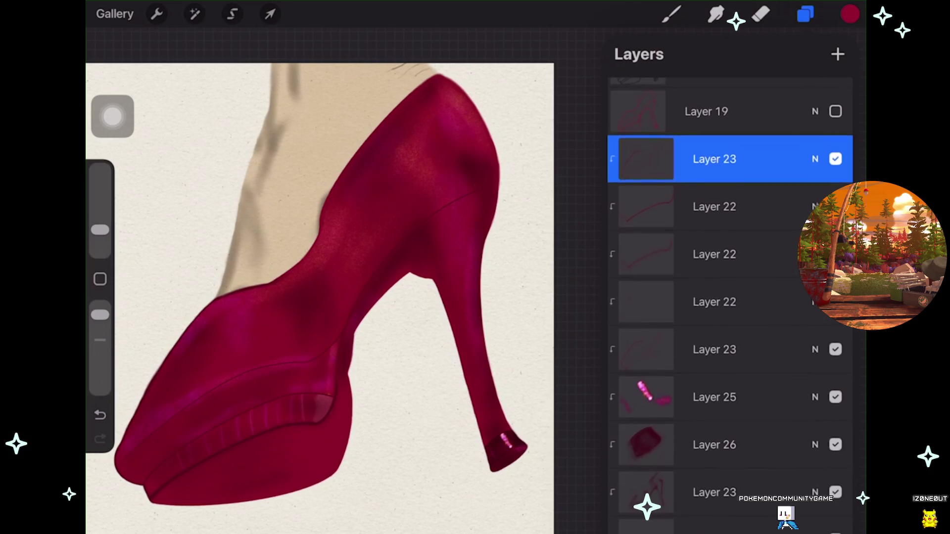
pyautogui.click(835, 440)
pyautogui.click(836, 440)
pyautogui.click(835, 440)
pyautogui.click(835, 440)
pyautogui.click(715, 440)
pyautogui.click(761, 14)
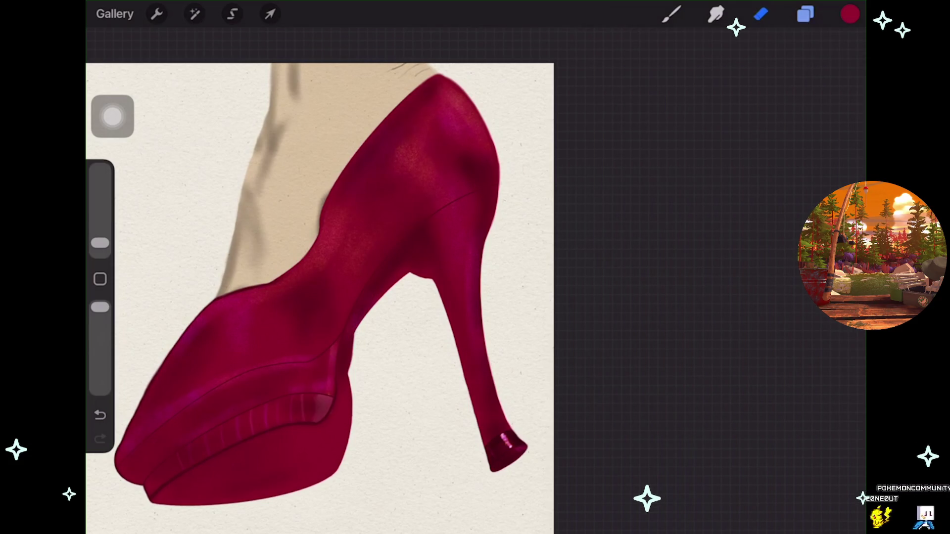
pyautogui.scroll(5, 376, 277)
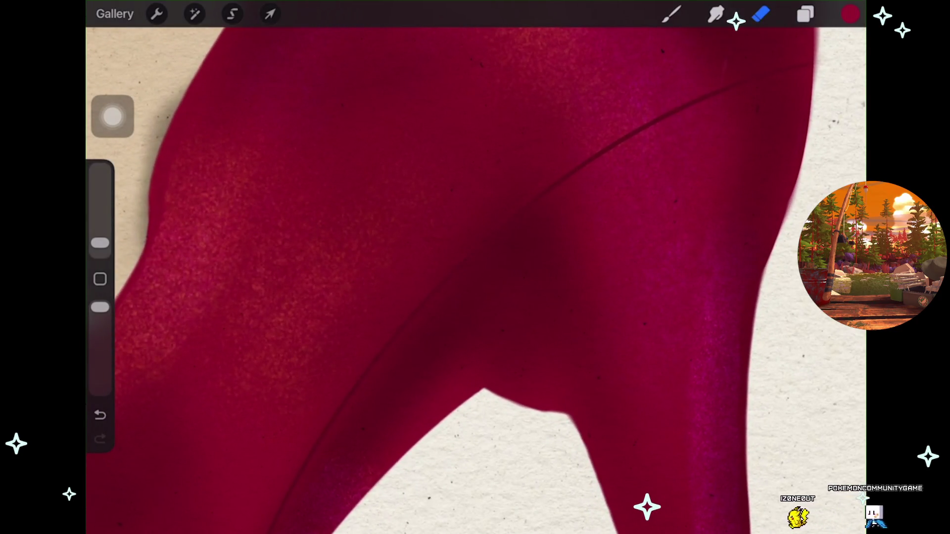
# Undo the test erasures, restoring the diagonal seam line.
pyautogui.hotkey('ctrl', 'z')
pyautogui.scroll(3, 475, 277)
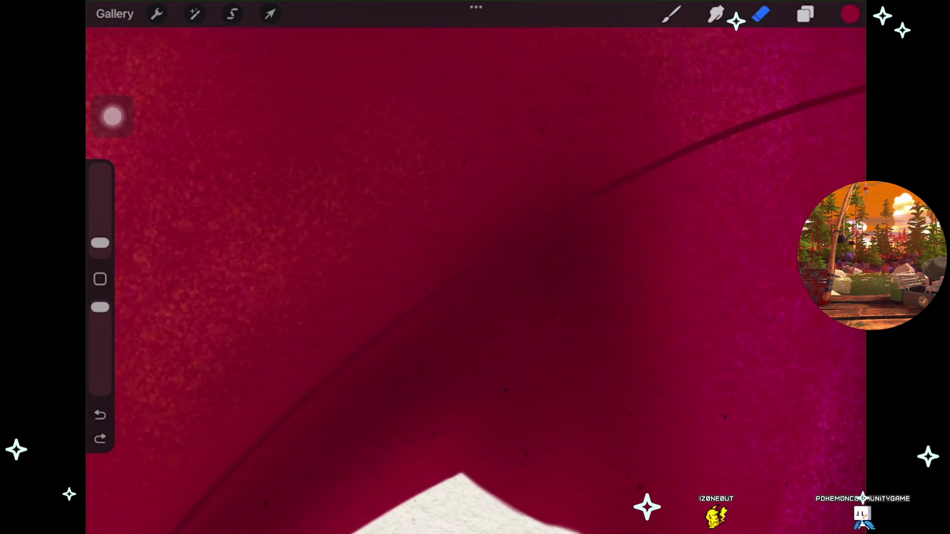
pyautogui.hotkey('ctrl', 'z')
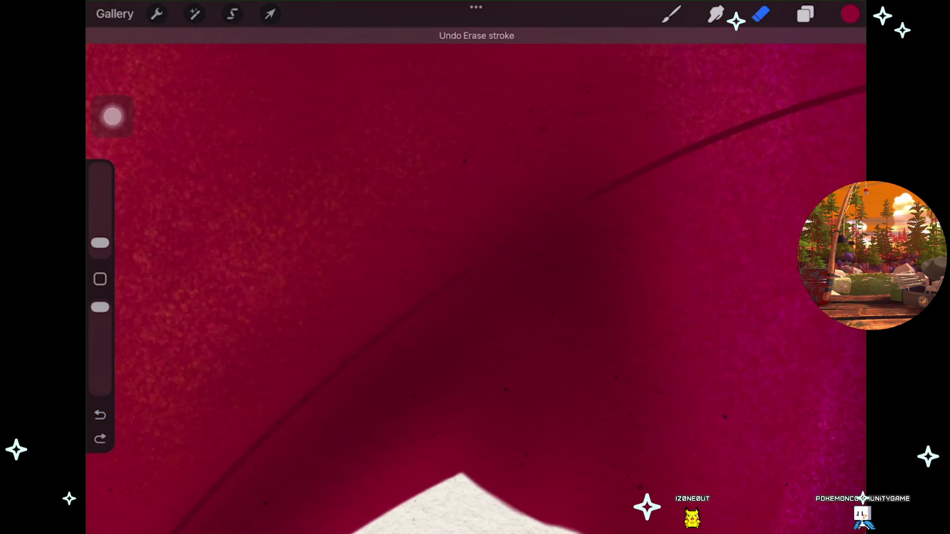
pyautogui.scroll(3, 475, 277)
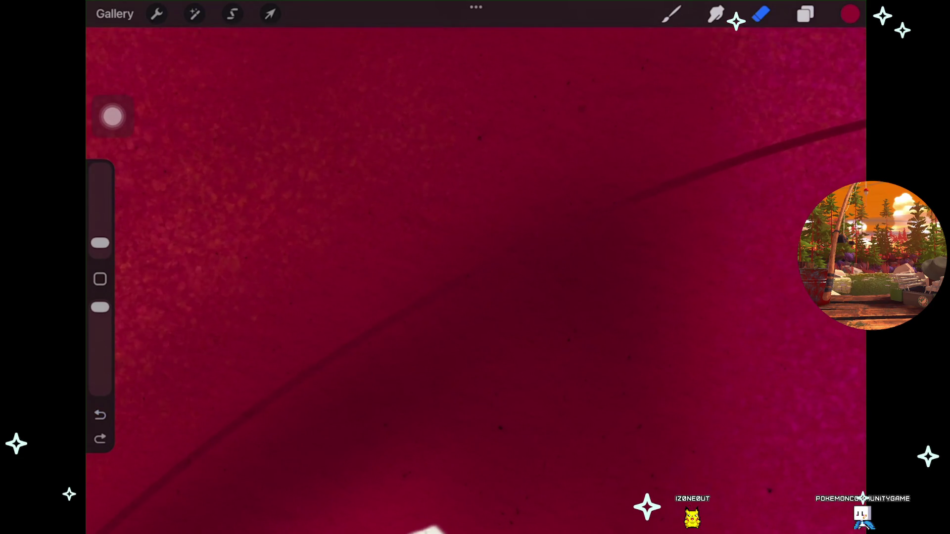
pyautogui.hotkey('ctrl', 'z')
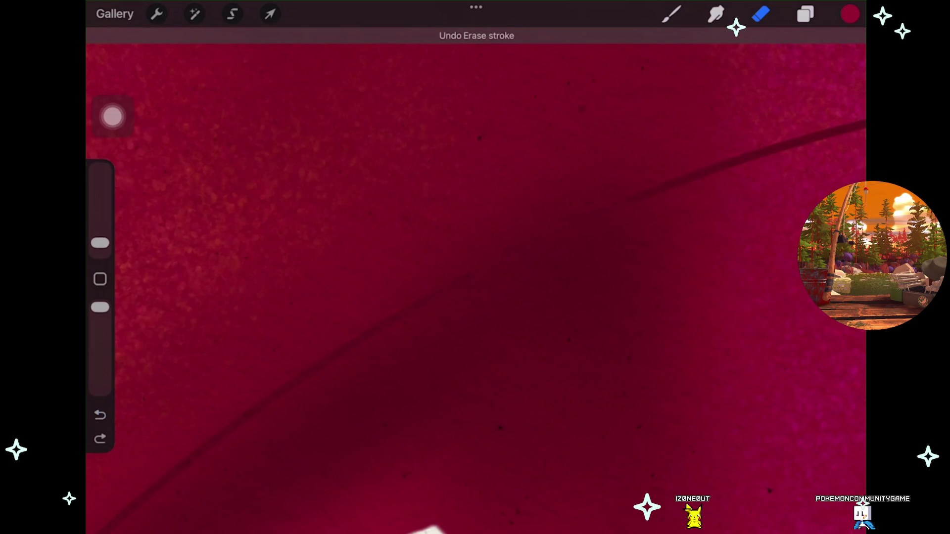
pyautogui.hotkey('ctrl', 'z')
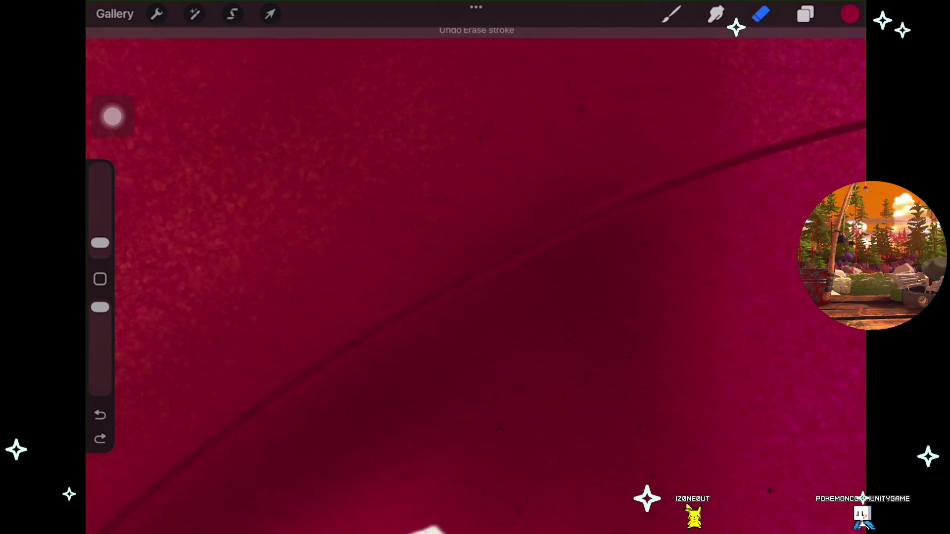
pyautogui.scroll(-2, 475, 277)
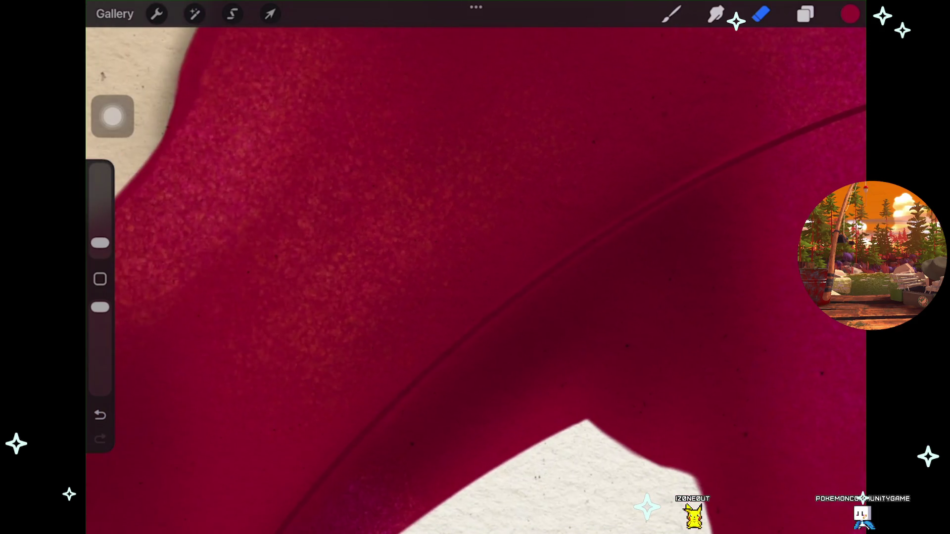
pyautogui.hscroll(3, 475, 277)
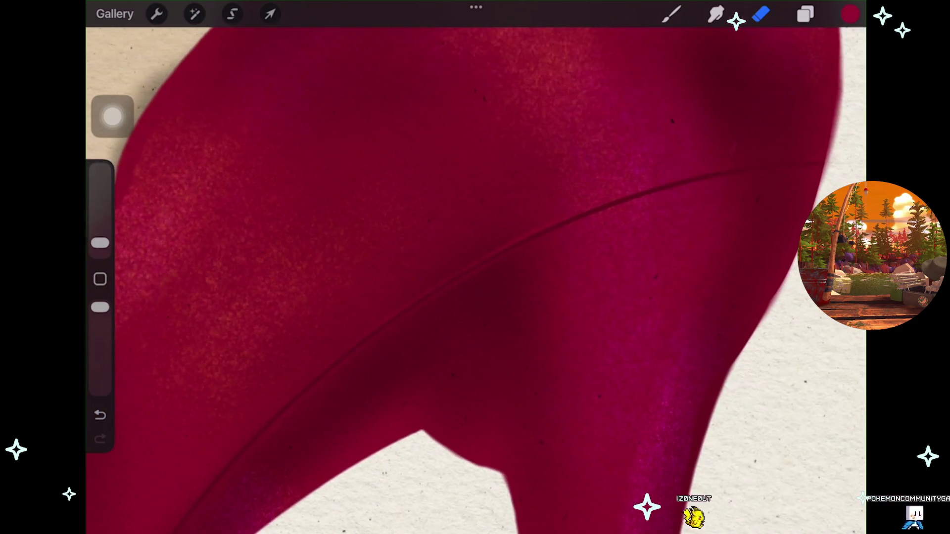
pyautogui.hotkey('ctrl', 'z')
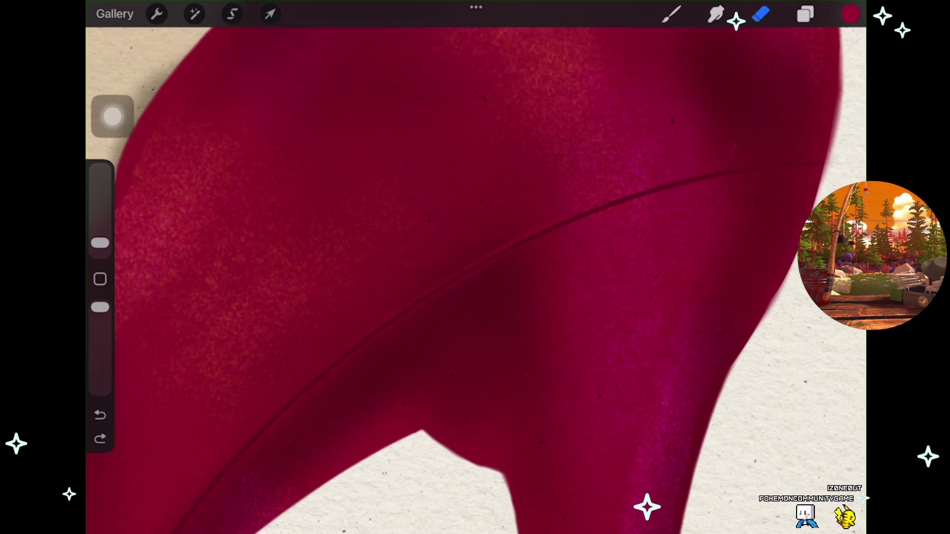
pyautogui.hotkey('ctrl', 'z')
# Undo the remaining erase strokes, redo the last one, and show the layers list.
pyautogui.scroll(3, 475, 267)
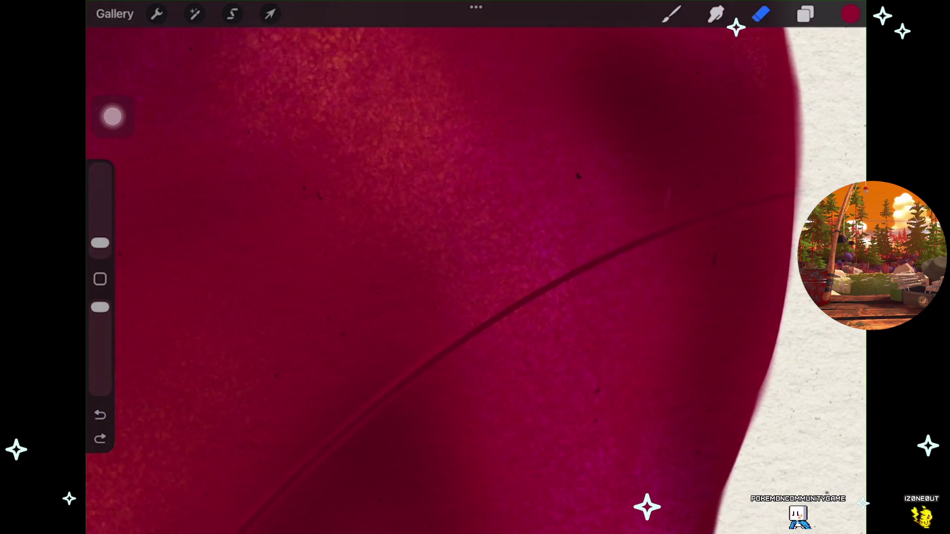
pyautogui.scroll(-3, 475, 277)
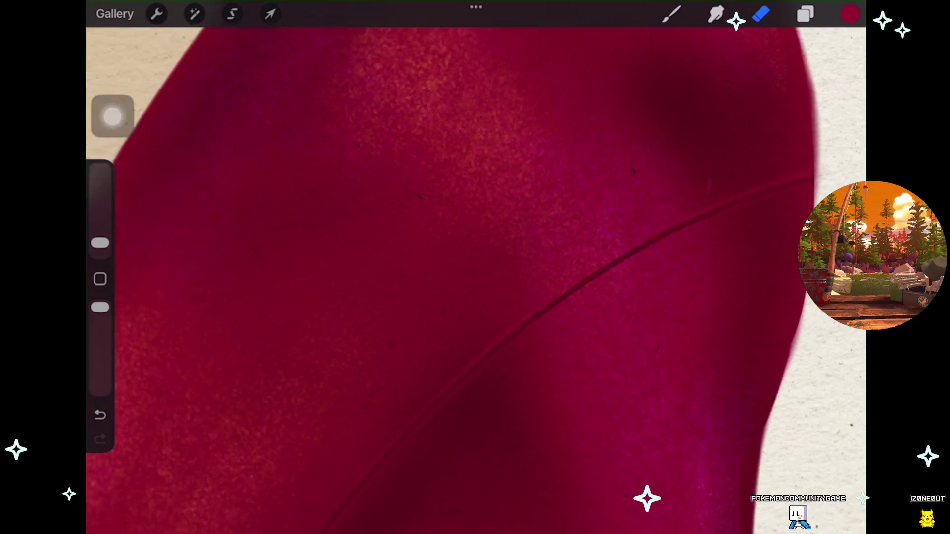
pyautogui.scroll(-5, 475, 277)
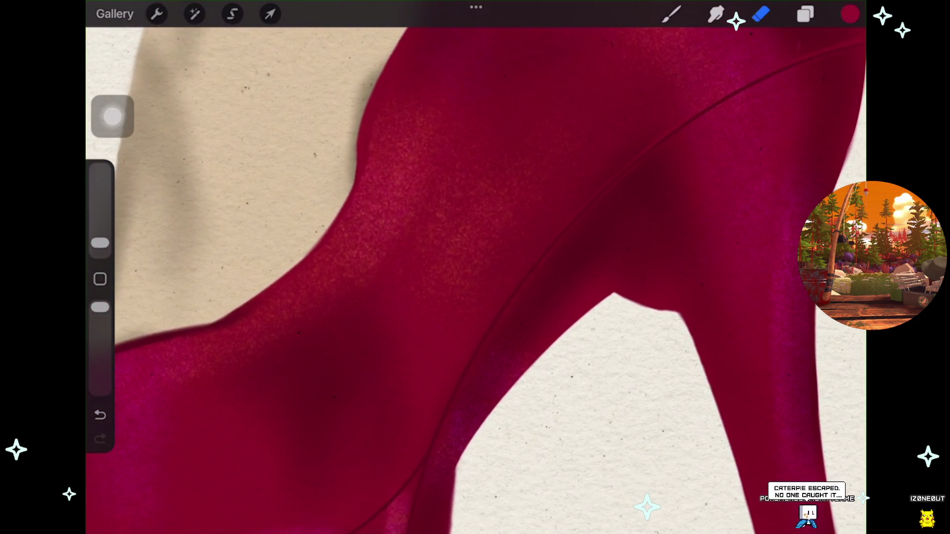
pyautogui.hotkey('ctrl', 'z')
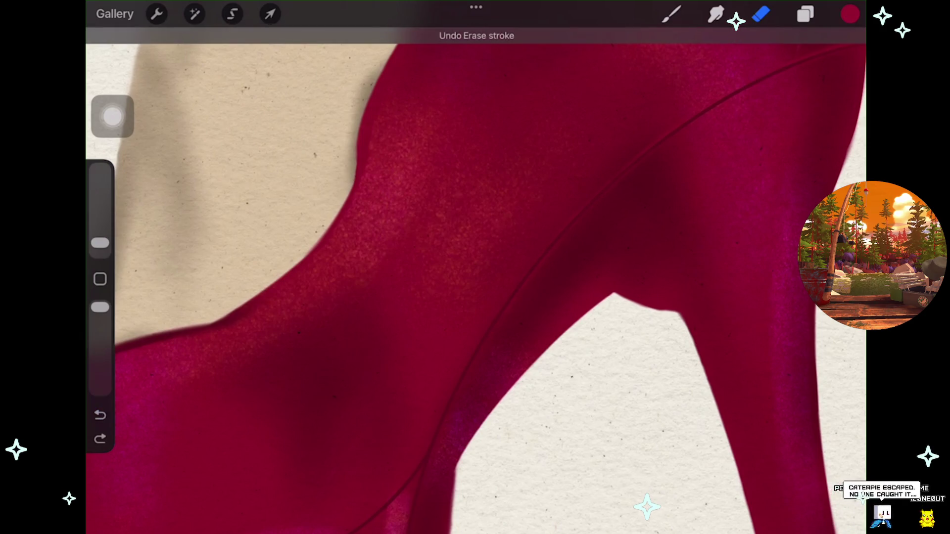
pyautogui.hotkey('ctrl', 'z')
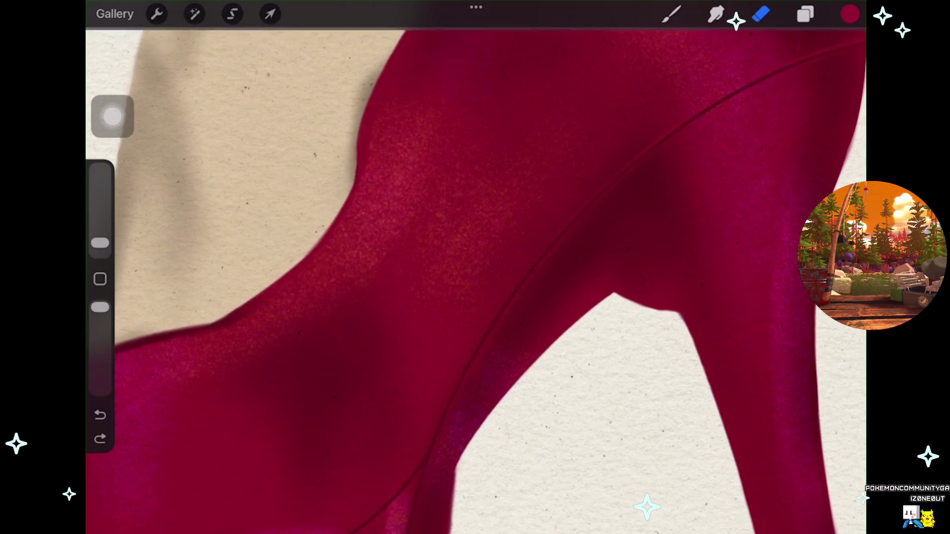
pyautogui.scroll(-3, 475, 268)
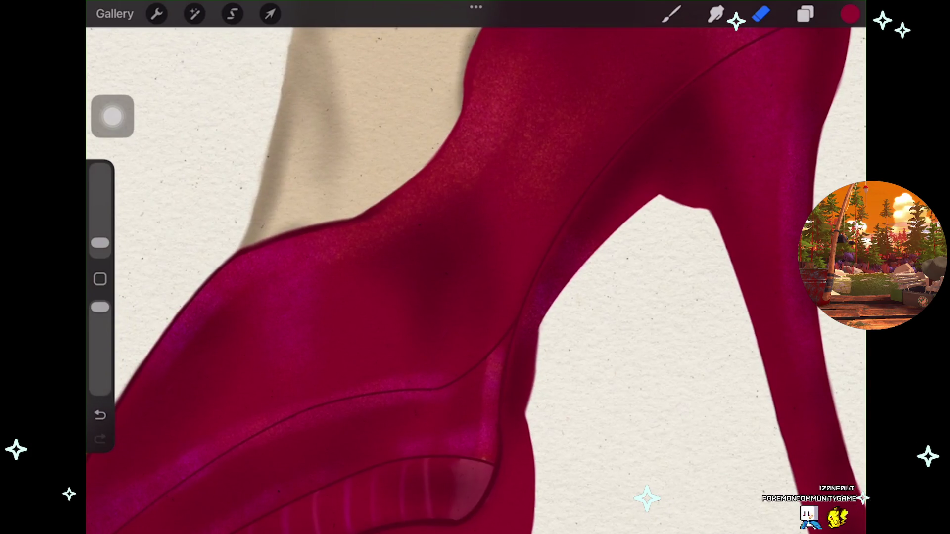
pyautogui.hotkey('ctrl', 'z')
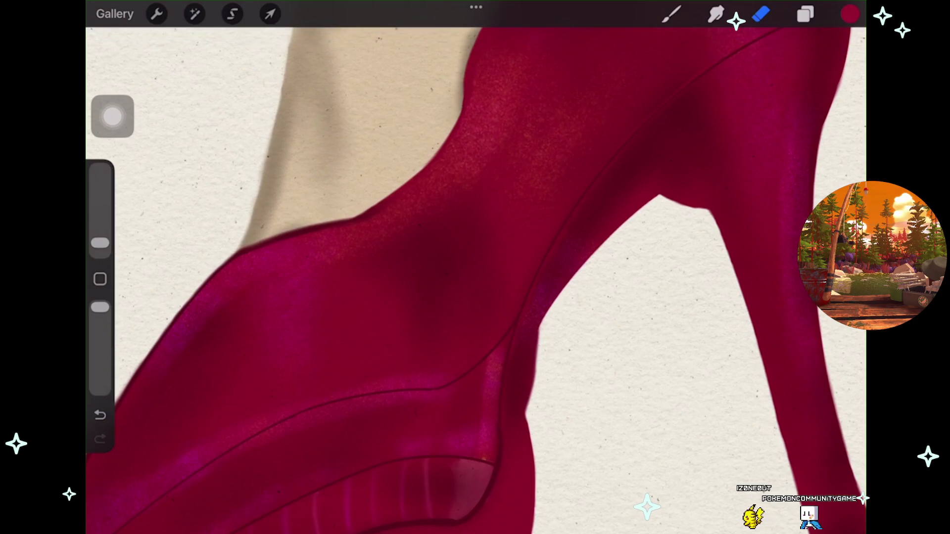
pyautogui.scroll(-2, 475, 267)
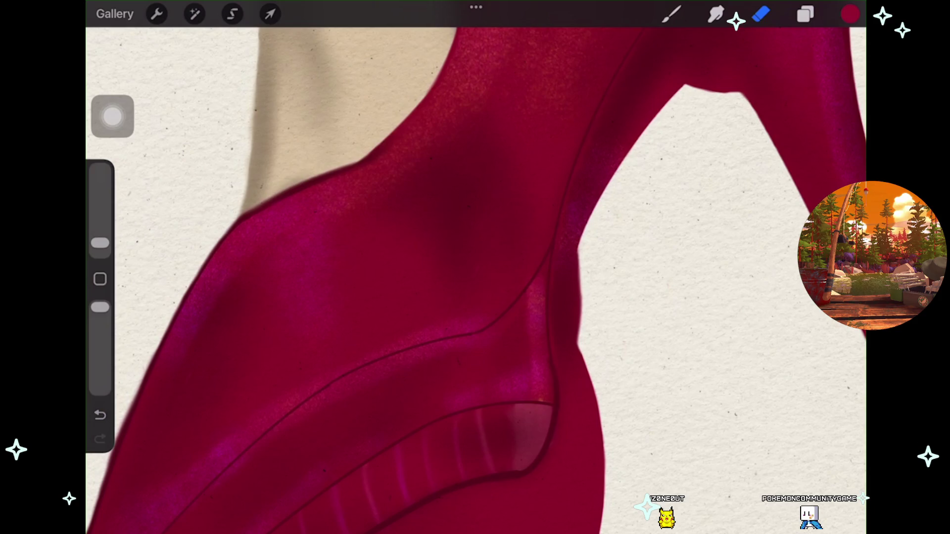
pyautogui.hotkey('ctrl', 'z')
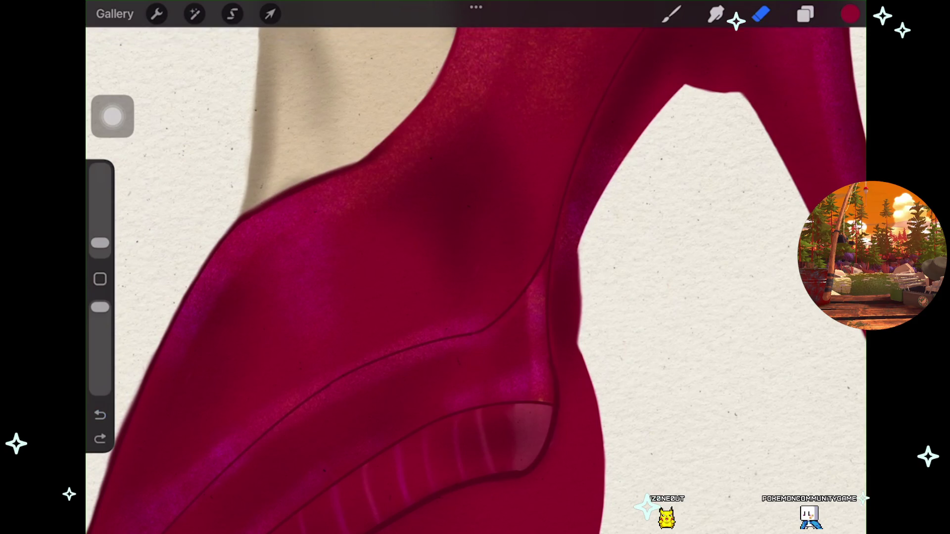
pyautogui.hotkey('ctrl', 'z')
pyautogui.scroll(3, 476, 267)
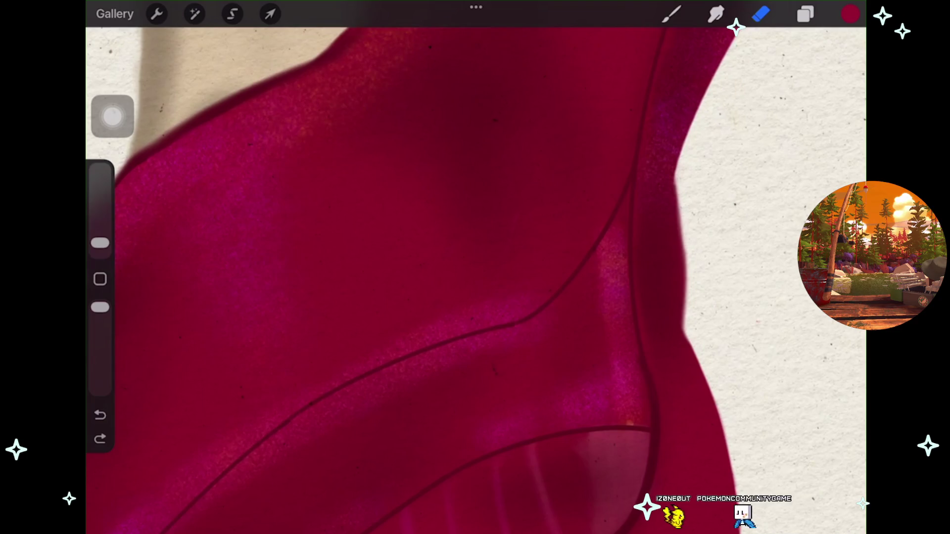
pyautogui.hotkey('ctrl', 'shift', 'z')
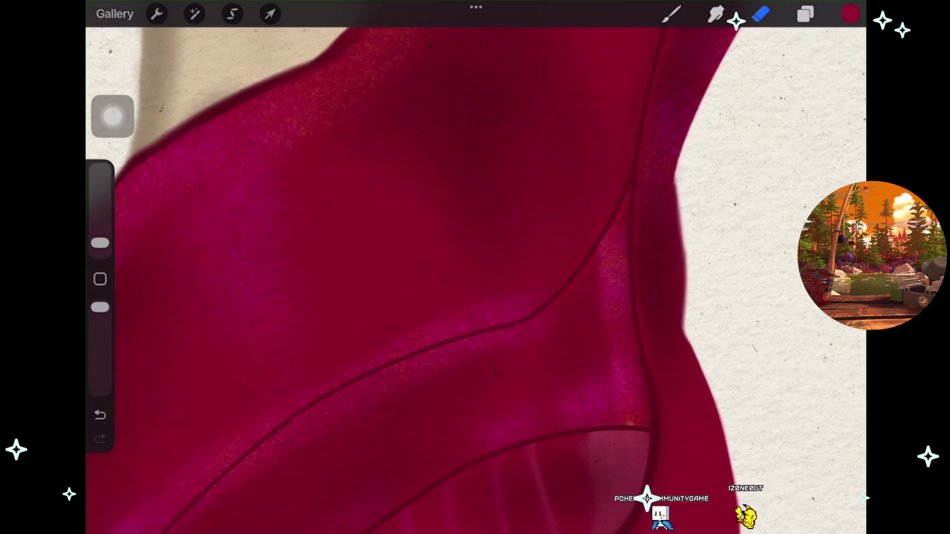
pyautogui.click(805, 14)
pyautogui.moveTo(446, 272); pyautogui.dragTo(282, 287)
# Activate Layer 24 with the Eraser and pan along the shoe's edge to the platform front.
pyautogui.click(715, 416)
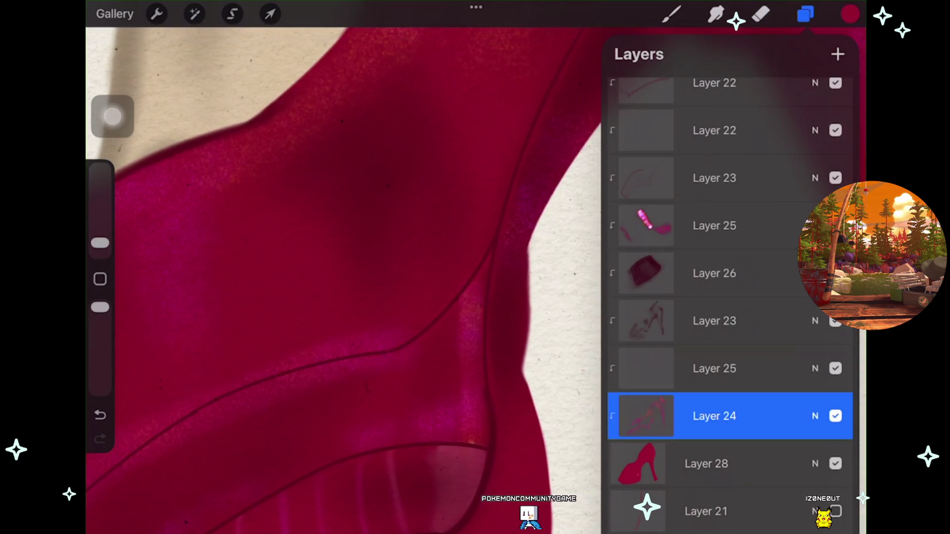
pyautogui.click(761, 14)
pyautogui.press('Escape')
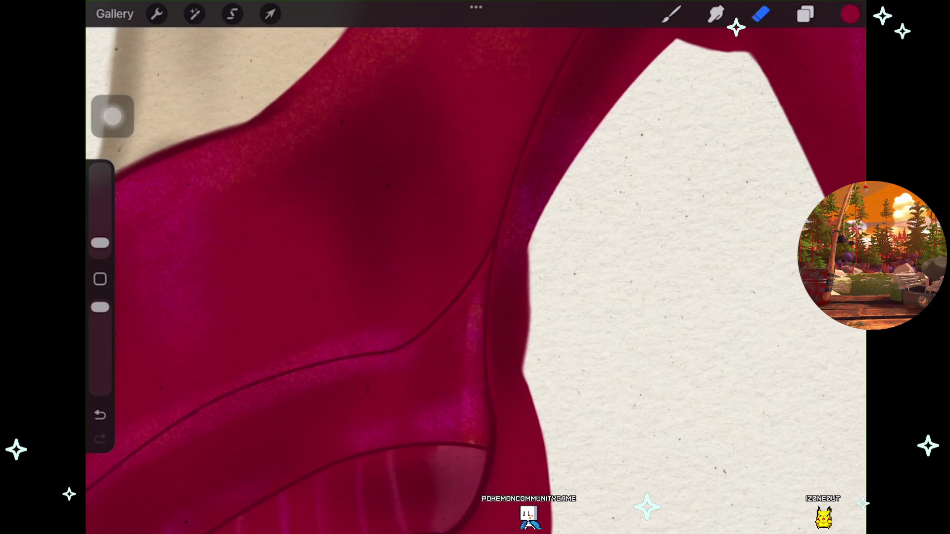
pyautogui.moveTo(446, 273); pyautogui.dragTo(495, 262)
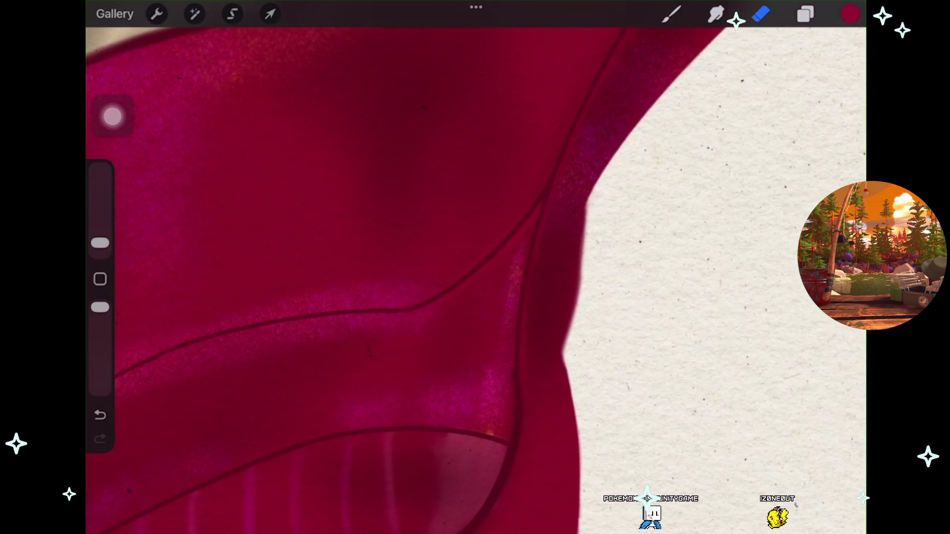
pyautogui.moveTo(446, 297); pyautogui.dragTo(554, 233)
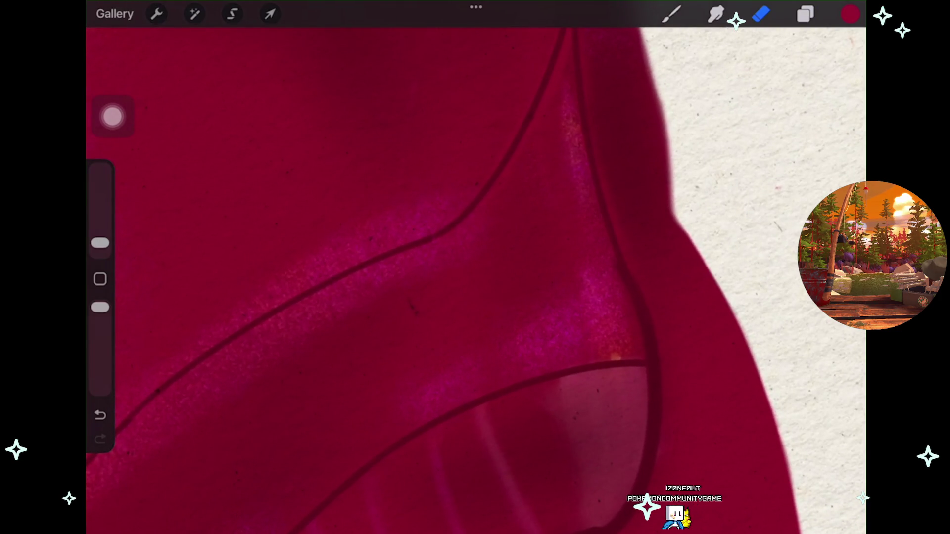
pyautogui.moveTo(446, 297); pyautogui.dragTo(547, 231)
pyautogui.moveTo(445, 297); pyautogui.dragTo(505, 280)
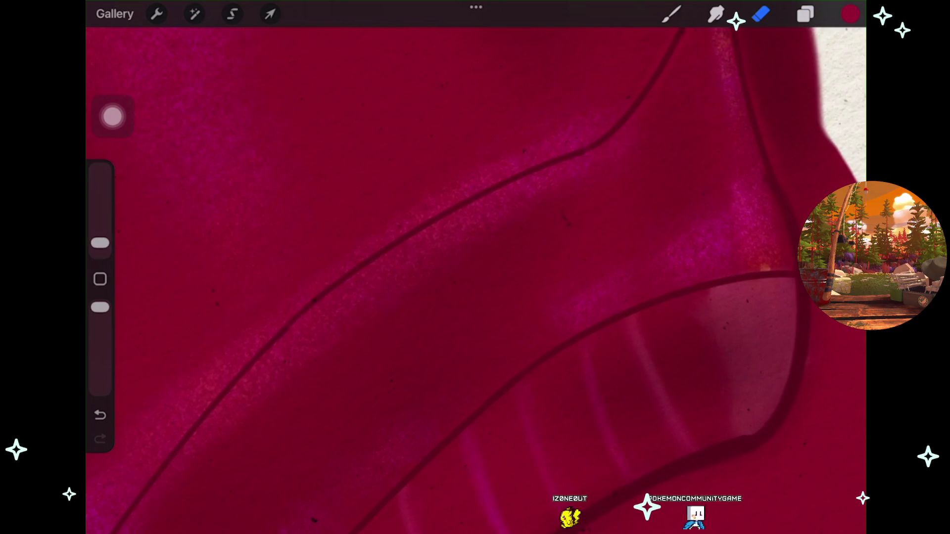
pyautogui.moveTo(445, 297); pyautogui.dragTo(524, 257)
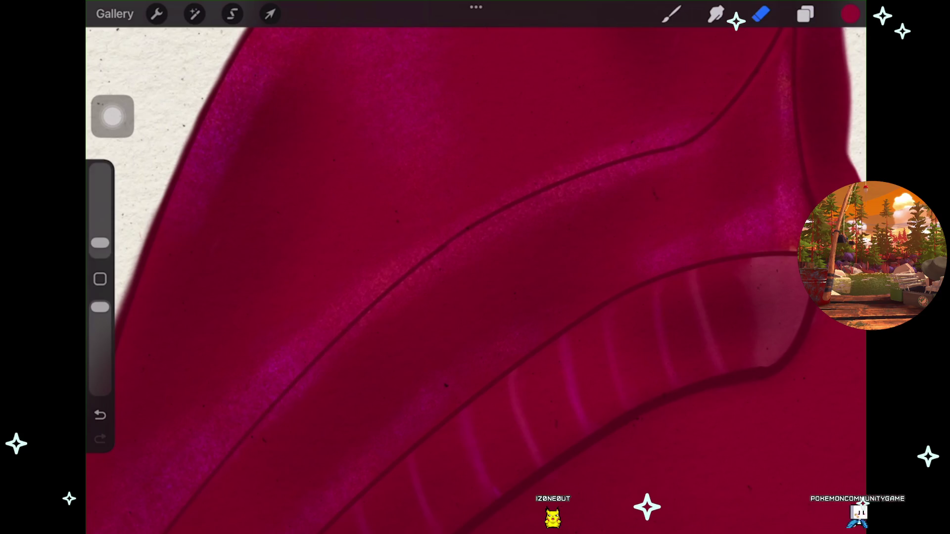
# Undo the last erase stroke and rotate the view to level the platform's front tip.
pyautogui.hotkey('ctrl', 'z')
pyautogui.moveTo(445, 297); pyautogui.dragTo(559, 296)
pyautogui.moveTo(100, 243); pyautogui.dragTo(100, 238)
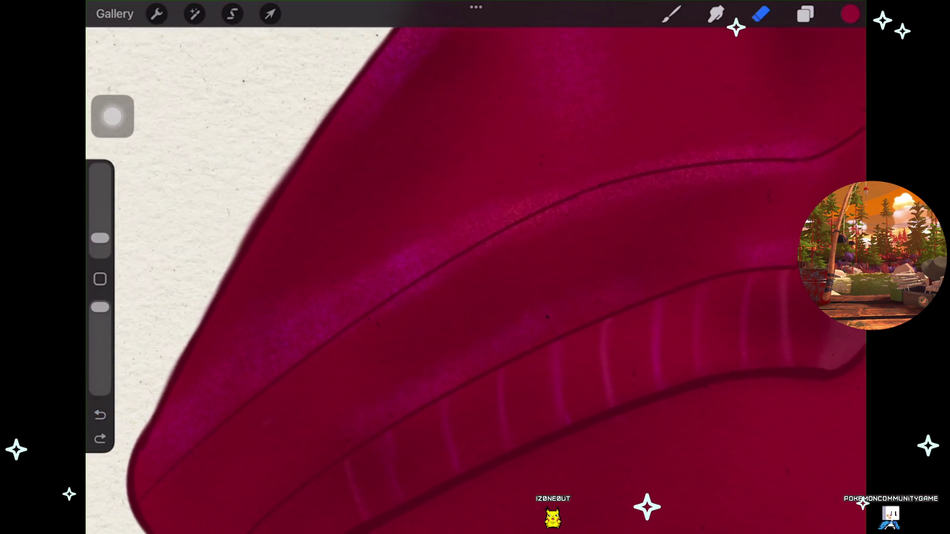
pyautogui.moveTo(446, 297); pyautogui.dragTo(450, 272)
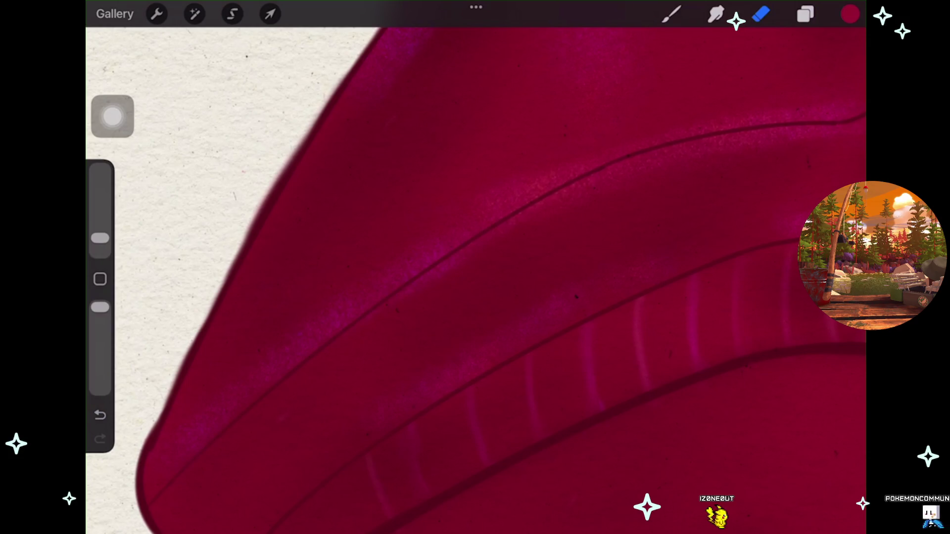
pyautogui.moveTo(475, 267); pyautogui.dragTo(520, 237)
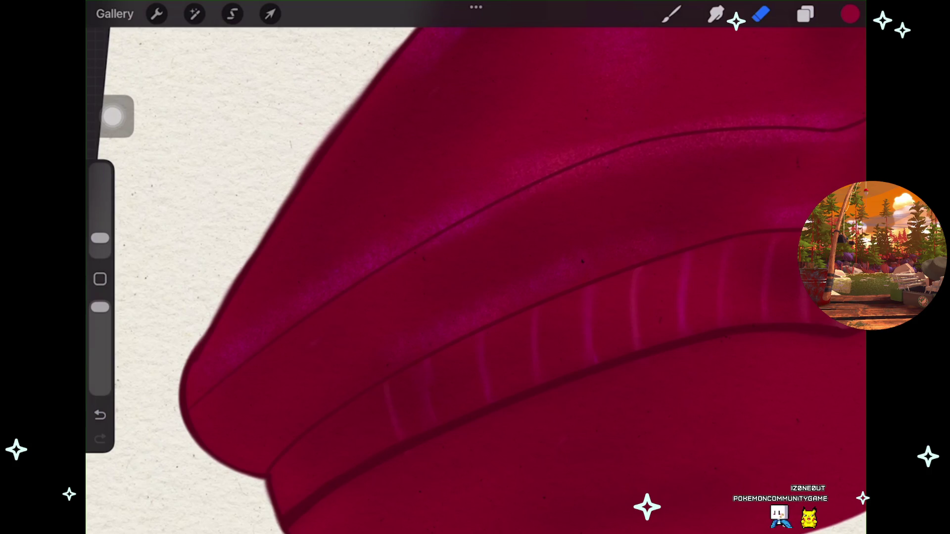
pyautogui.scroll(2, 478, 334)
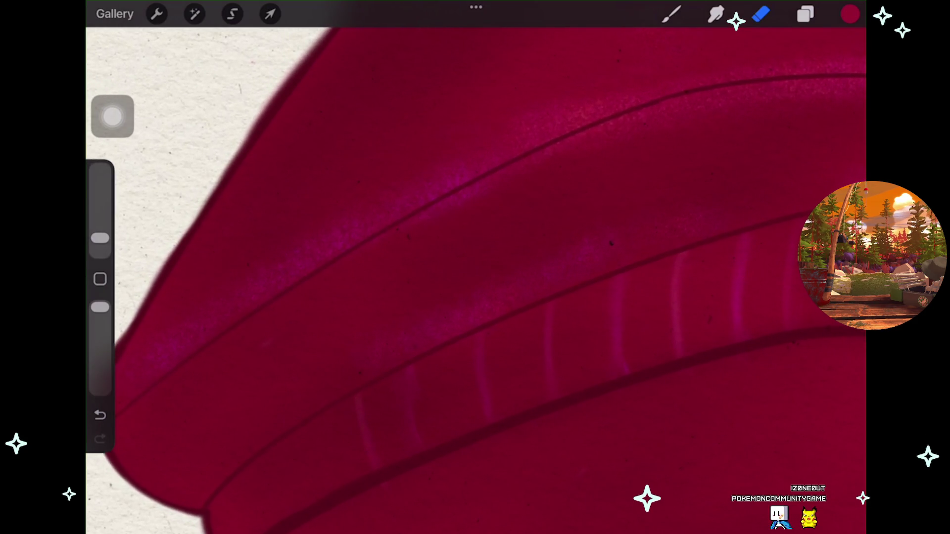
pyautogui.moveTo(475, 297); pyautogui.dragTo(430, 272)
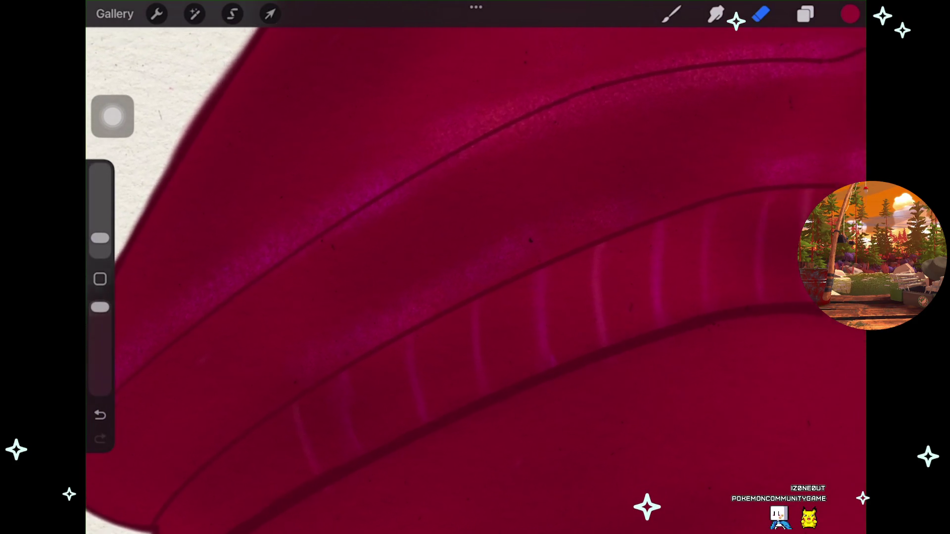
# Make Layer 25 active and pick the Highlights shimmer brush, after briefly toggling Layer 24.
pyautogui.click(806, 14)
pyautogui.click(835, 322)
pyautogui.click(835, 322)
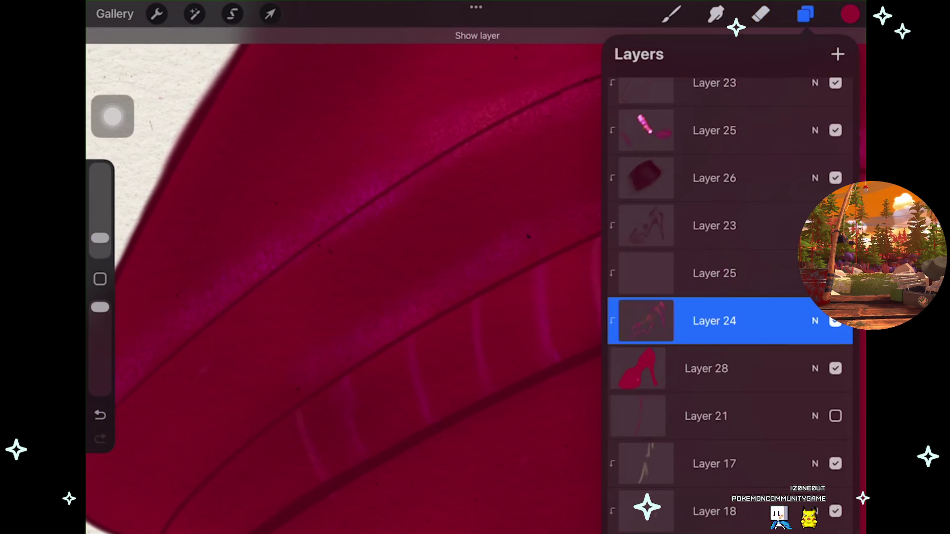
pyautogui.click(715, 273)
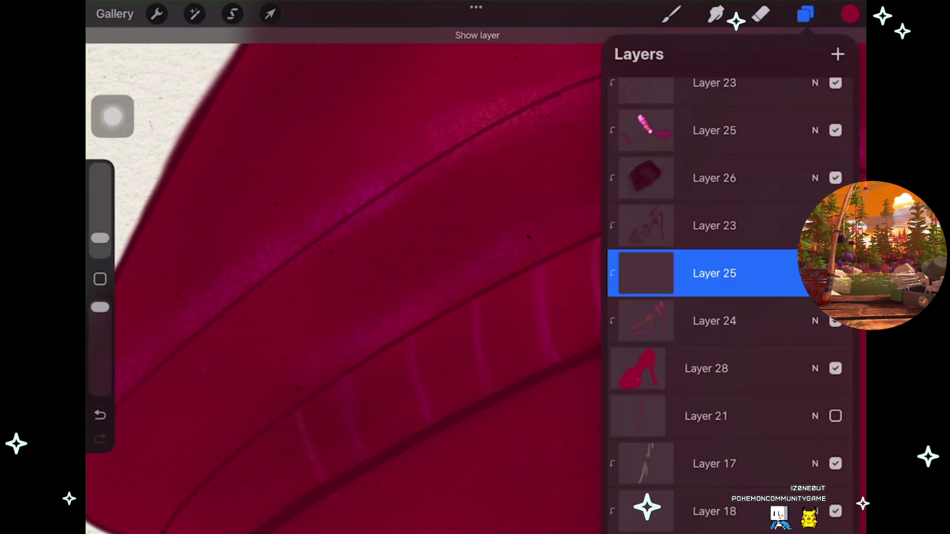
pyautogui.click(672, 14)
pyautogui.click(671, 14)
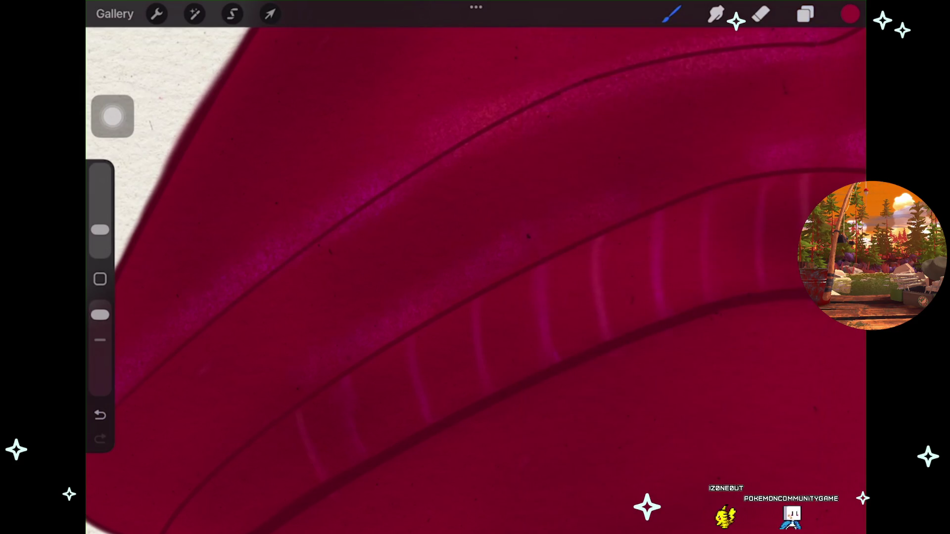
# Shrink the brush to 2% and paint faint shimmer along the platform top, undoing misses.
pyautogui.hotkey('ctrl', 'z')
pyautogui.moveTo(100, 230); pyautogui.dragTo(100, 236)
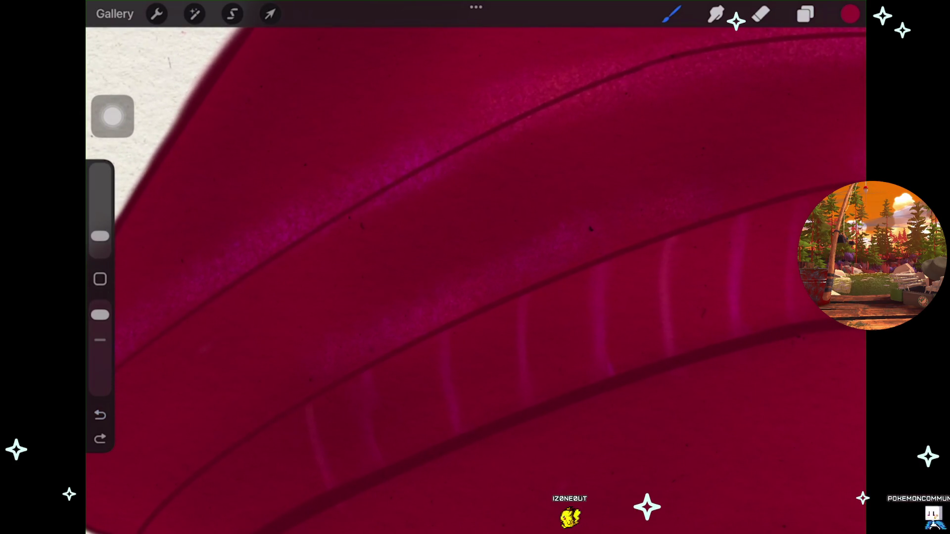
pyautogui.moveTo(100, 236); pyautogui.dragTo(100, 242)
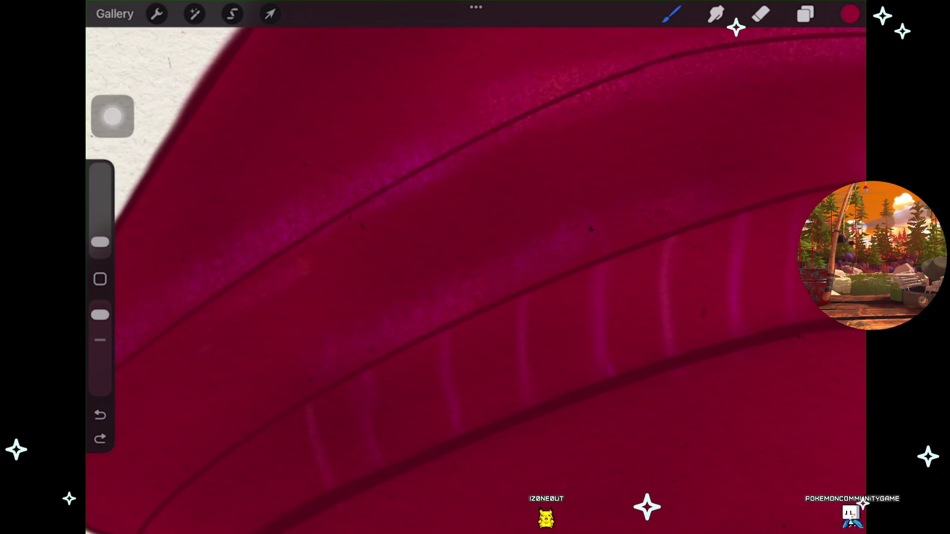
pyautogui.hotkey('ctrl', 'z')
pyautogui.scroll(-2, 475, 267)
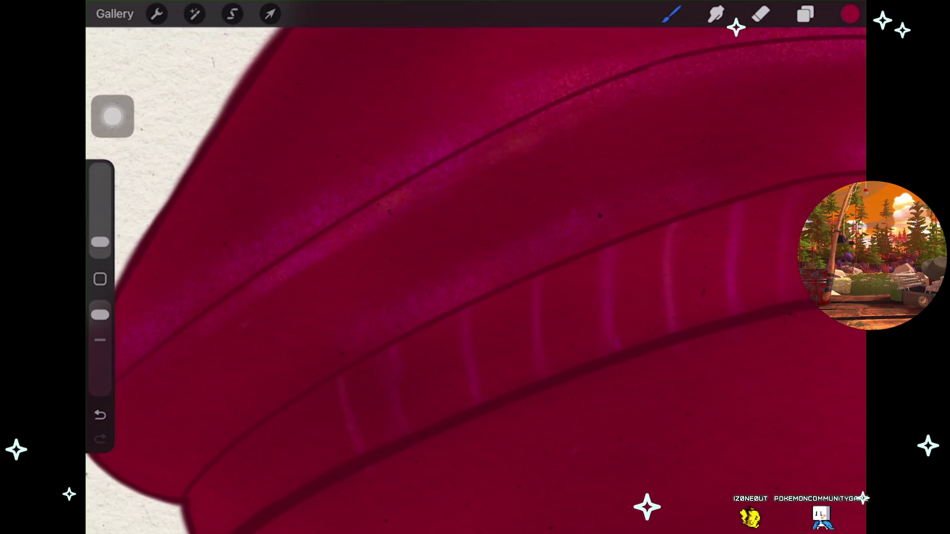
pyautogui.scroll(-3, 475, 277)
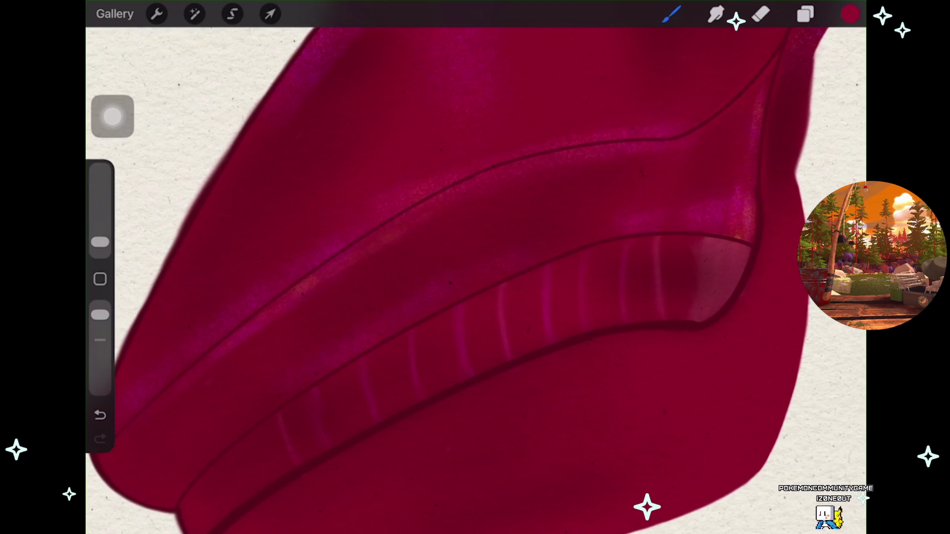
# Select Layer 24 and start smudging the toe and platform shading.
pyautogui.click(805, 13)
pyautogui.click(714, 369)
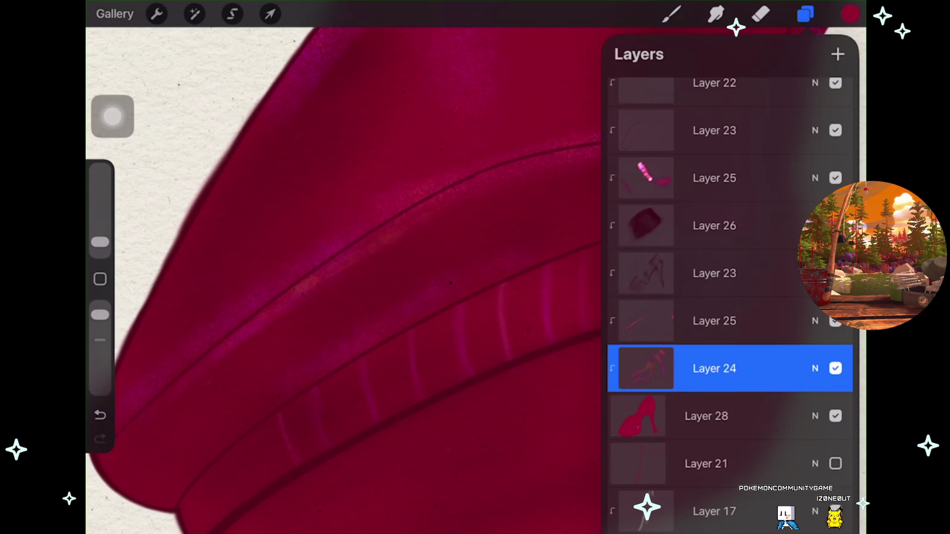
pyautogui.click(716, 13)
pyautogui.scroll(5, 446, 267)
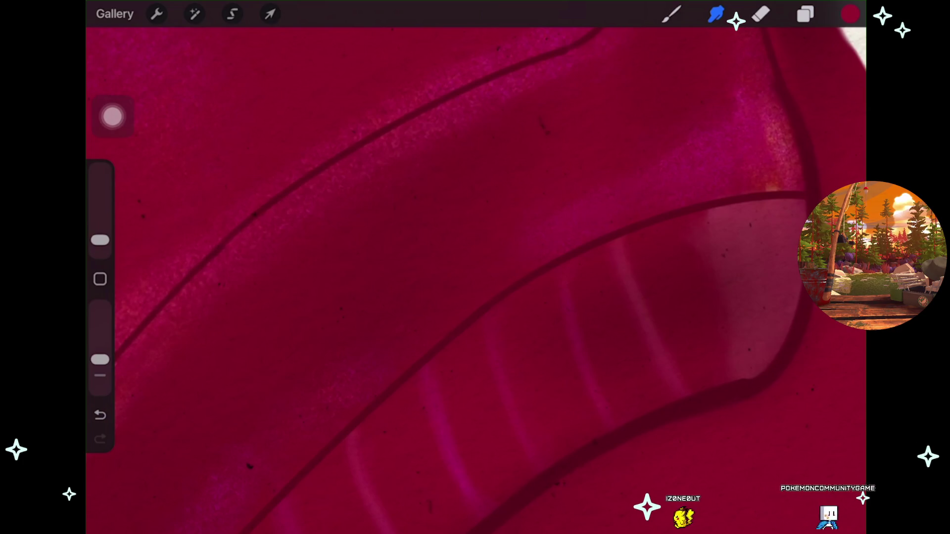
# Toggle Layer 24 to compare its shading, then smudge on Layer 25.
pyautogui.click(805, 14)
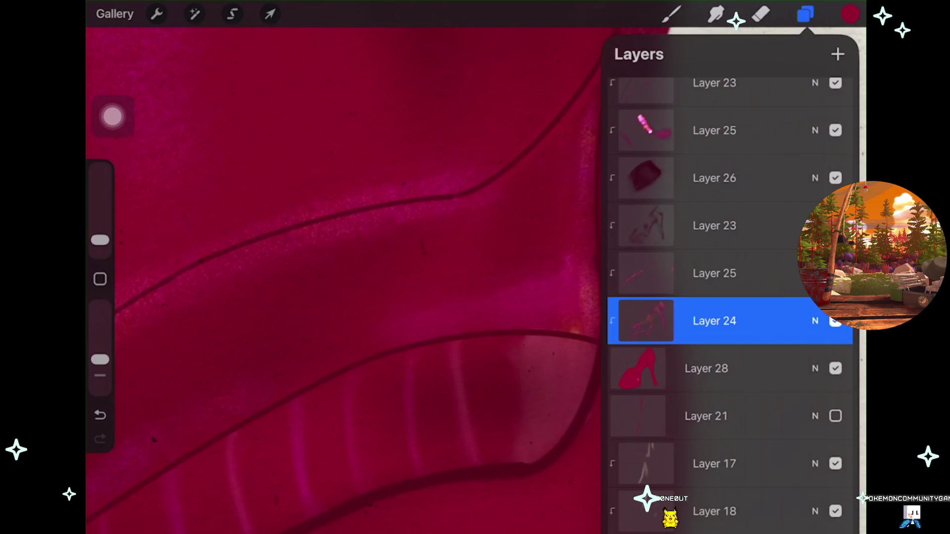
pyautogui.hotkey('ctrl', 'z')
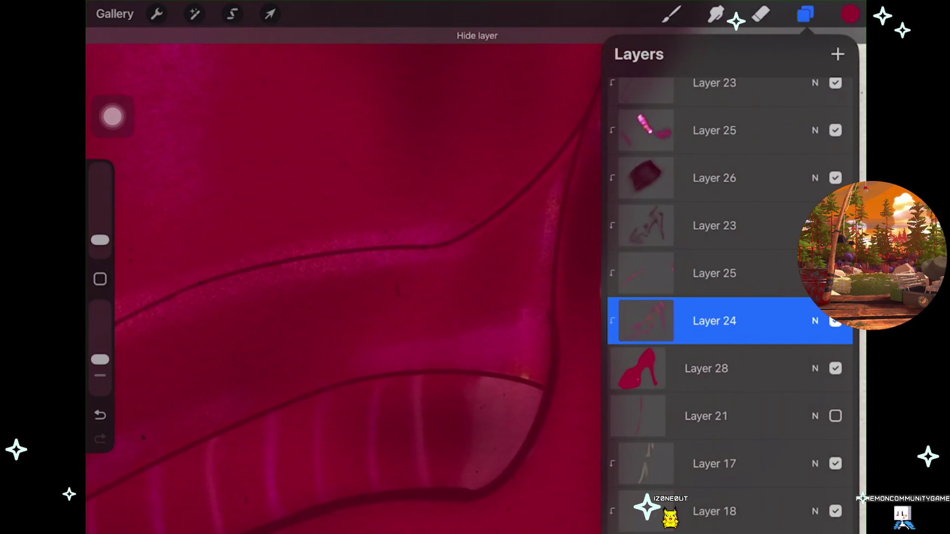
pyautogui.click(835, 321)
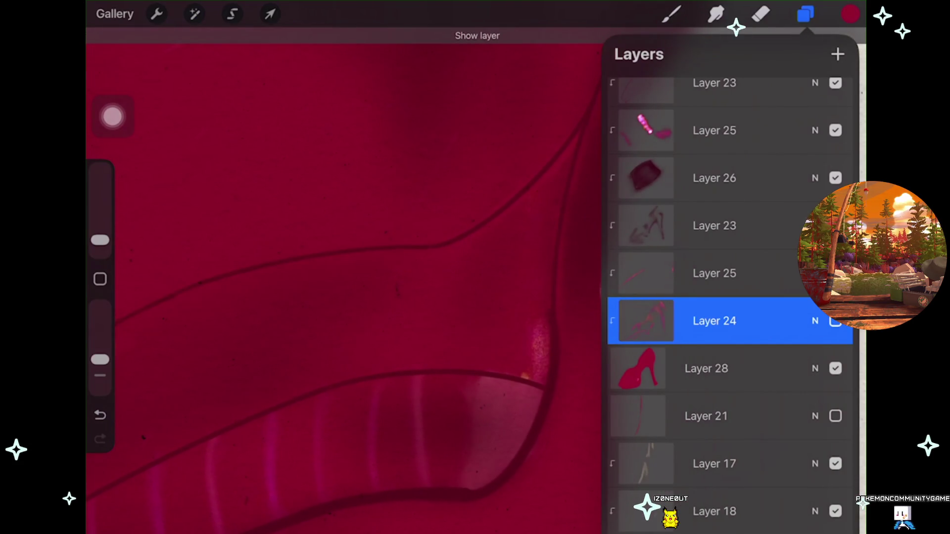
pyautogui.click(714, 273)
pyautogui.click(716, 14)
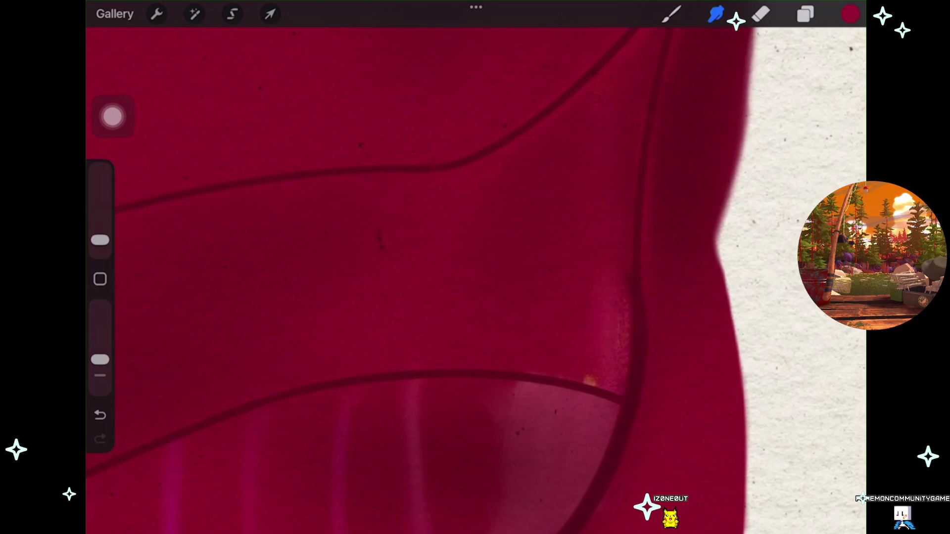
# Smudge the shoe's base colour on Layer 28, undoing and redoing one stroke.
pyautogui.click(806, 13)
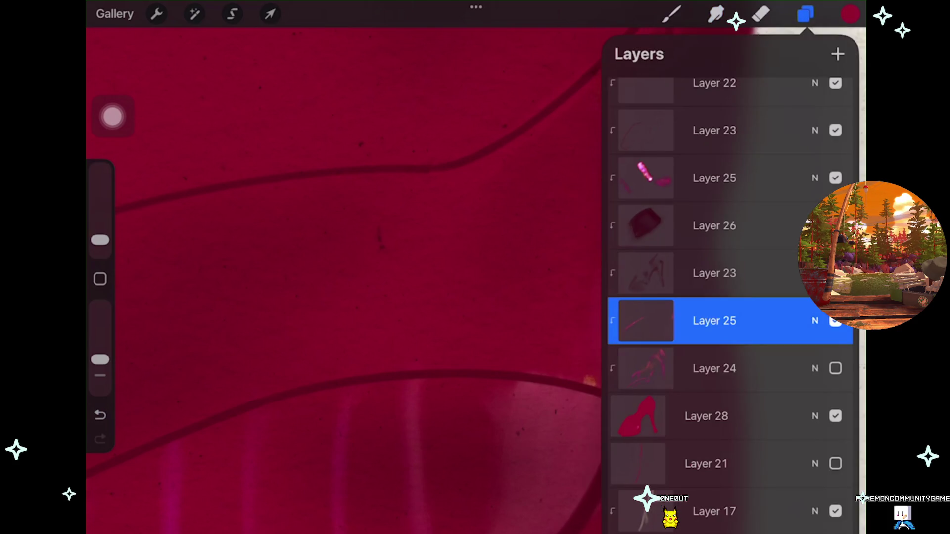
pyautogui.click(707, 416)
pyautogui.click(806, 14)
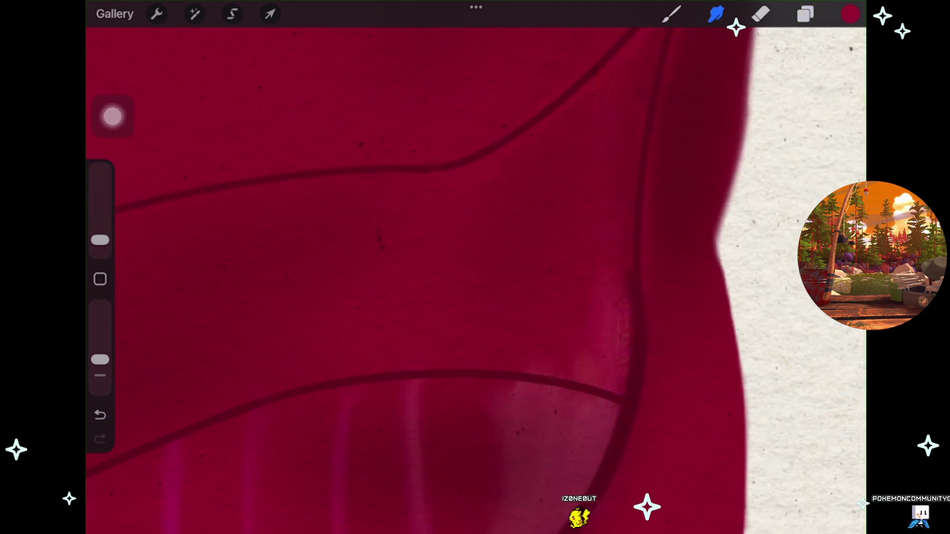
pyautogui.hotkey('ctrl', 'z')
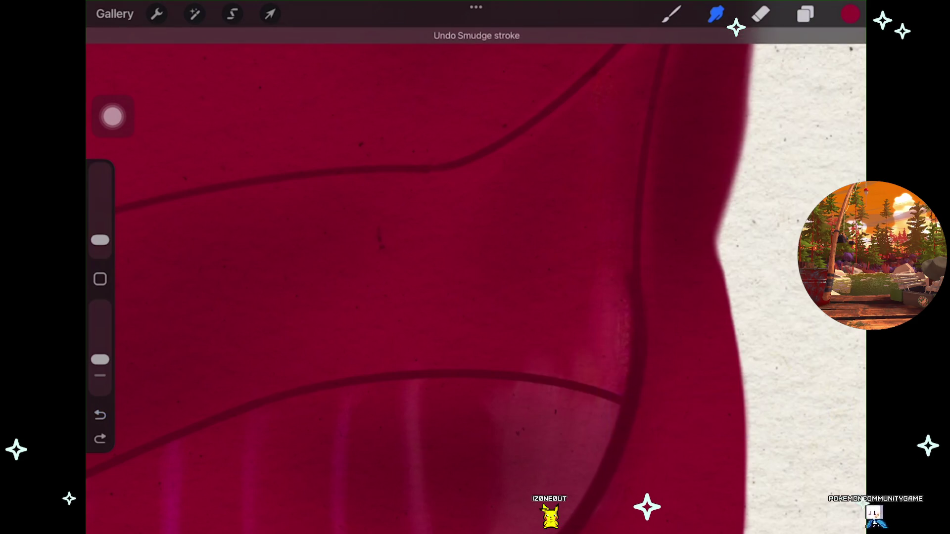
pyautogui.hotkey('ctrl', 'shift', 'z')
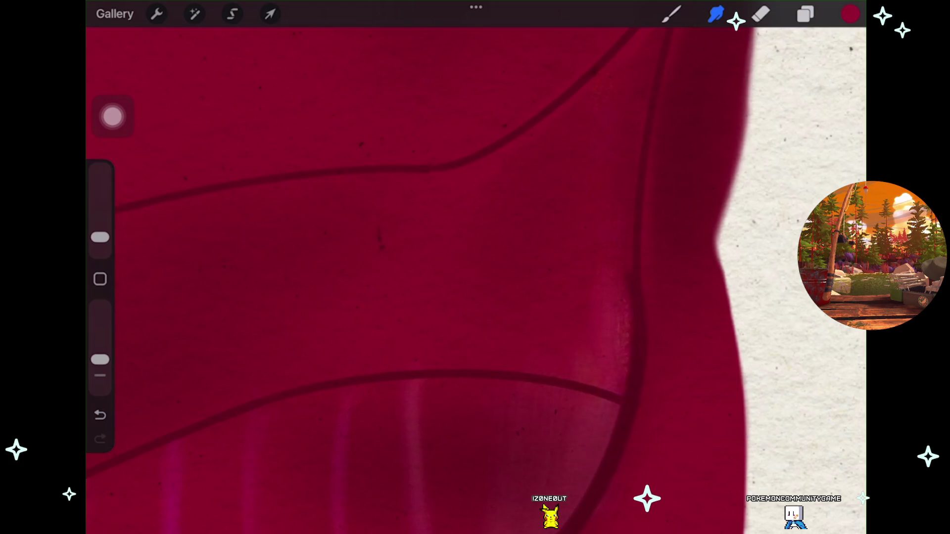
# Hide and reshow Layer 28 to check it, then resume smudging on Layer 25.
pyautogui.press('l')
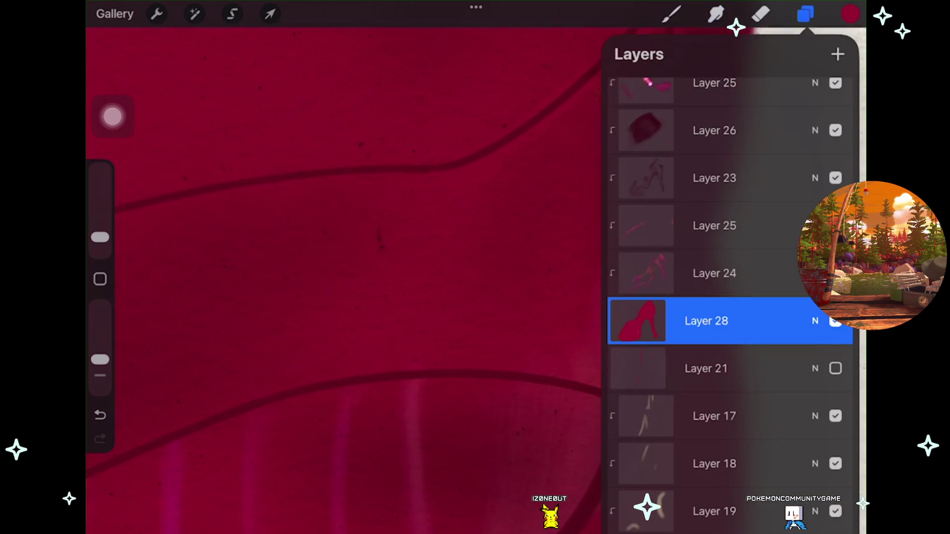
pyautogui.click(835, 321)
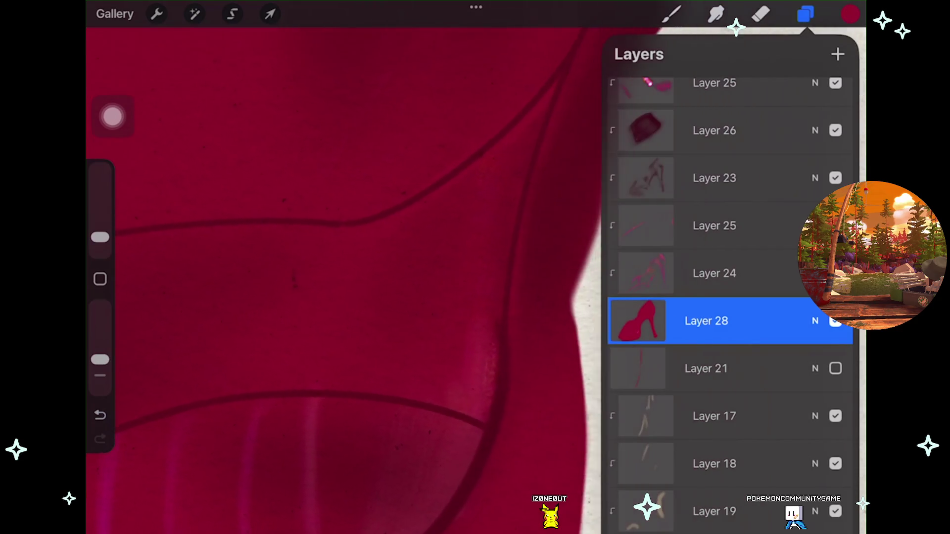
pyautogui.click(715, 226)
pyautogui.click(835, 322)
pyautogui.click(715, 225)
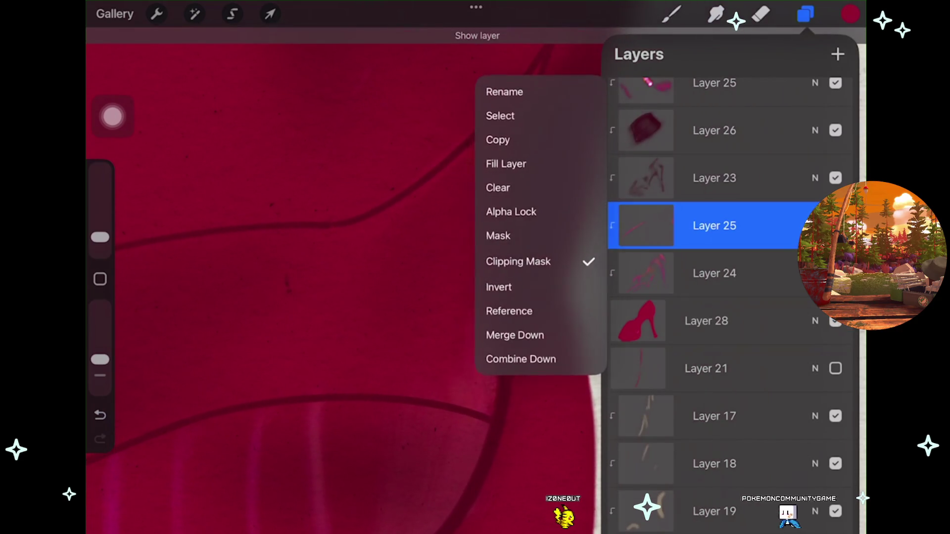
pyautogui.click(715, 225)
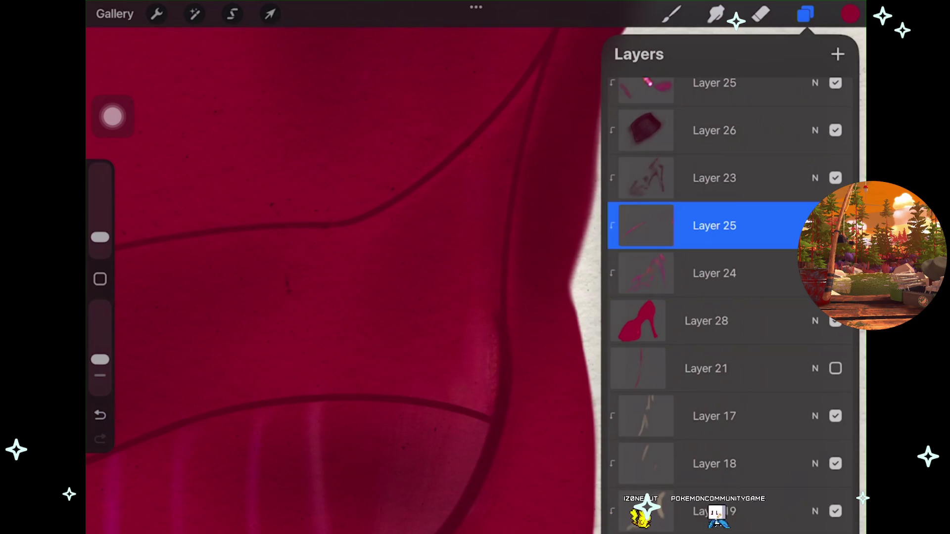
pyautogui.click(716, 14)
pyautogui.click(716, 14)
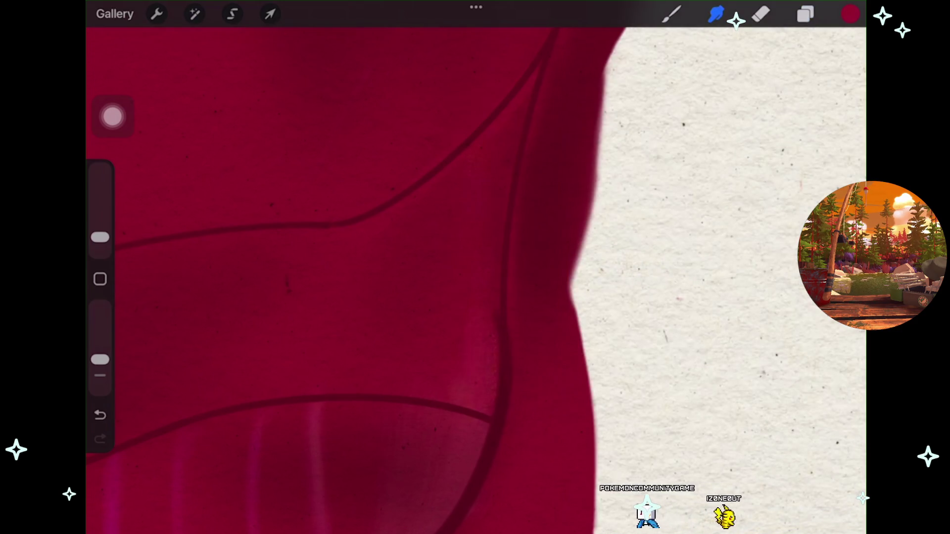
# Turn Layer 24 back on and smudge its shading, undoing a stray stroke.
pyautogui.click(806, 14)
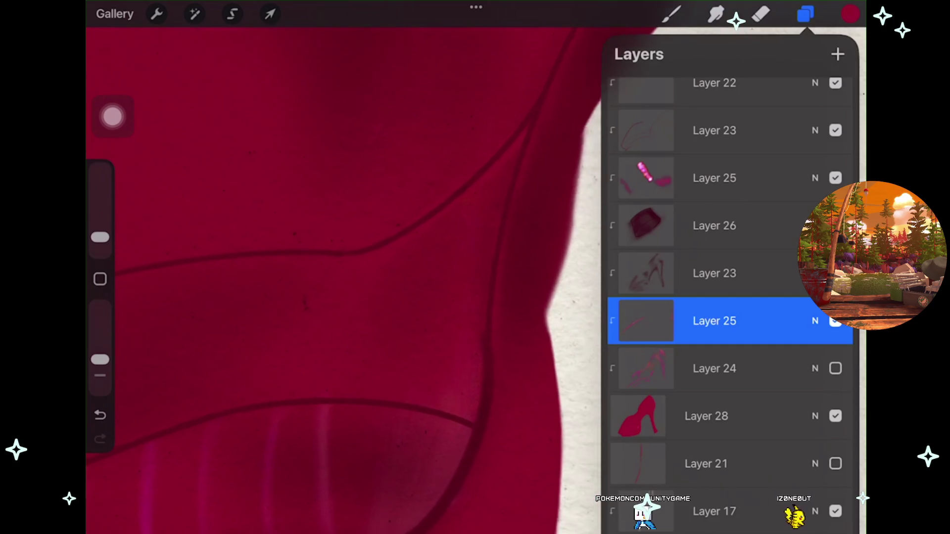
pyautogui.click(836, 321)
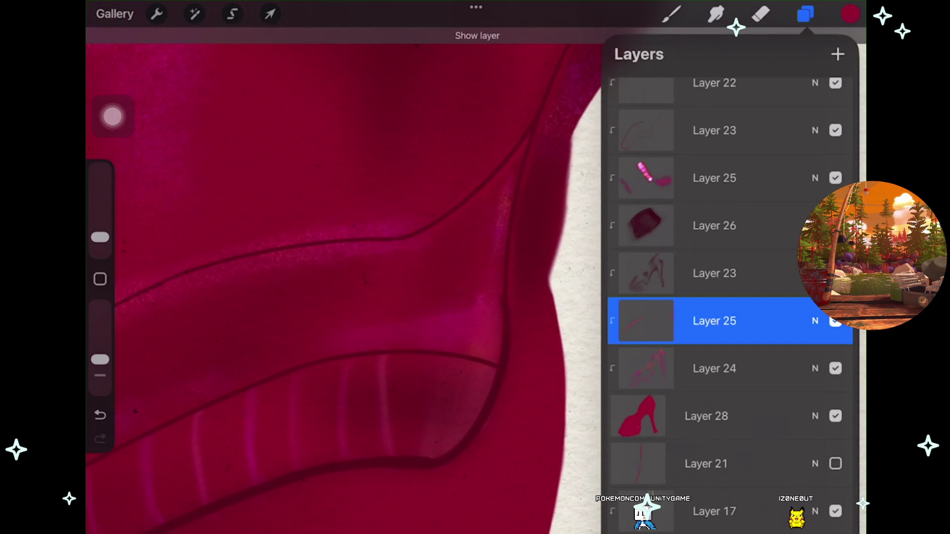
pyautogui.click(714, 369)
pyautogui.click(716, 14)
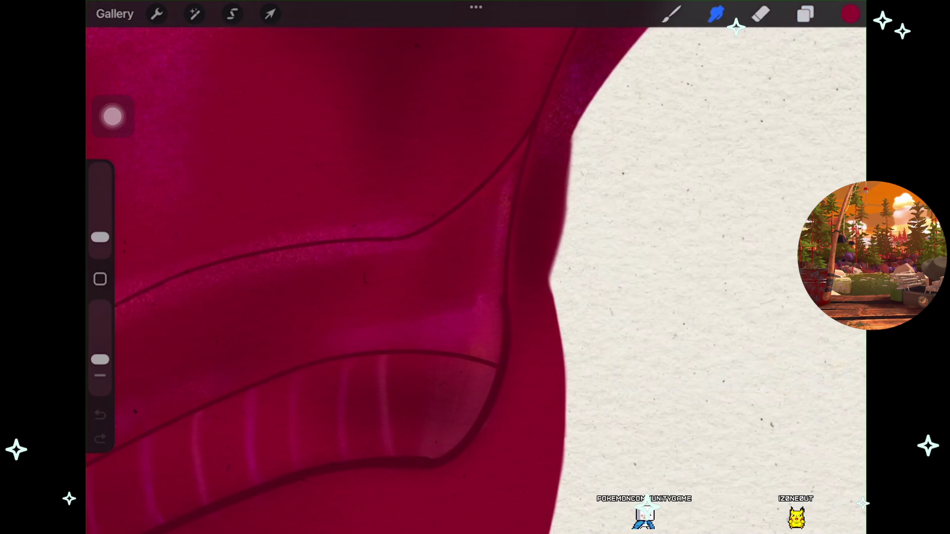
pyautogui.hotkey('ctrl', 'z')
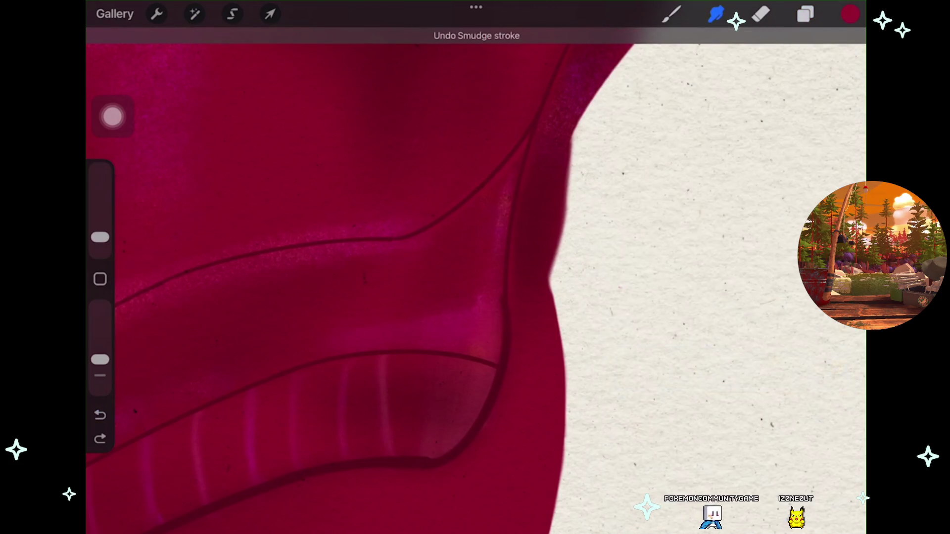
# Keep blending Layer 24's toe and ridged platform shading, undoing and redoing a smudge stroke.
pyautogui.click(805, 14)
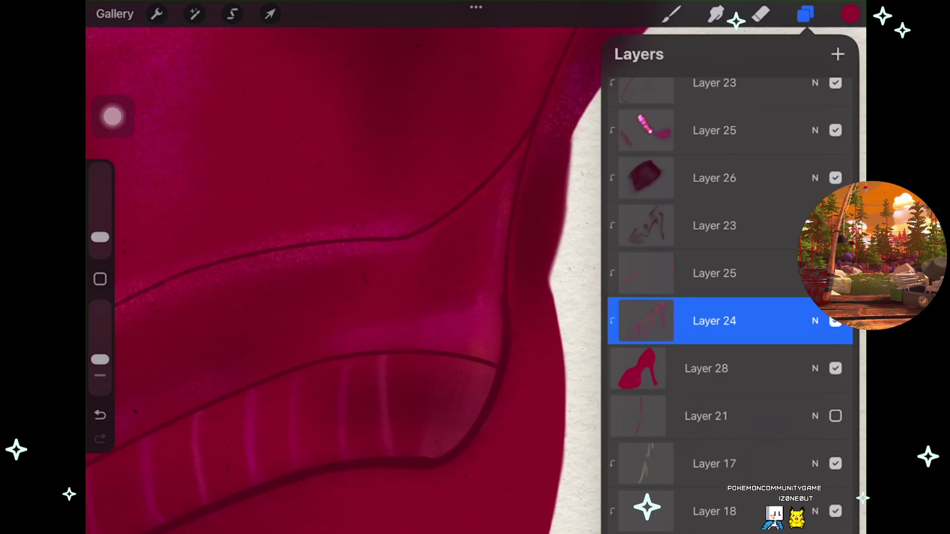
pyautogui.scroll(-5, 342, 277)
pyautogui.click(715, 321)
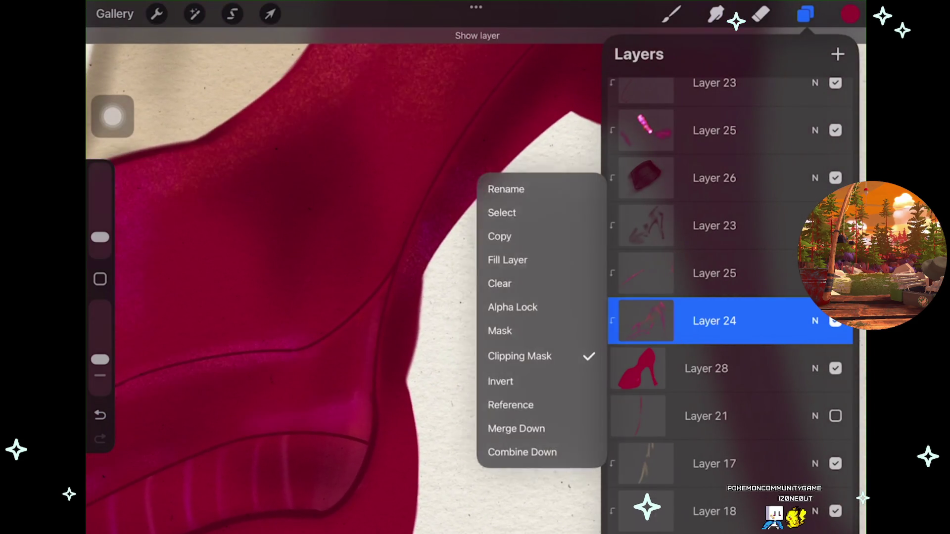
pyautogui.press('Escape')
pyautogui.scroll(3, 341, 277)
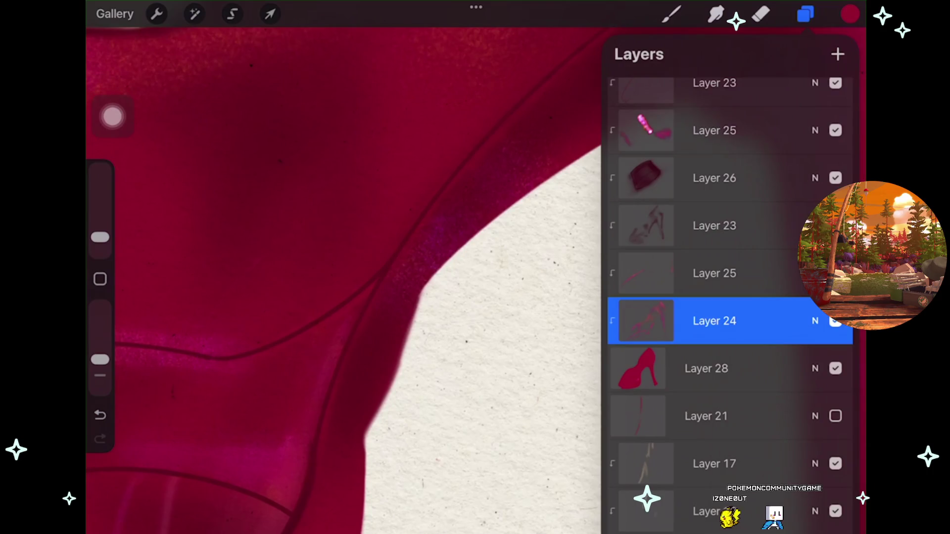
pyautogui.click(716, 14)
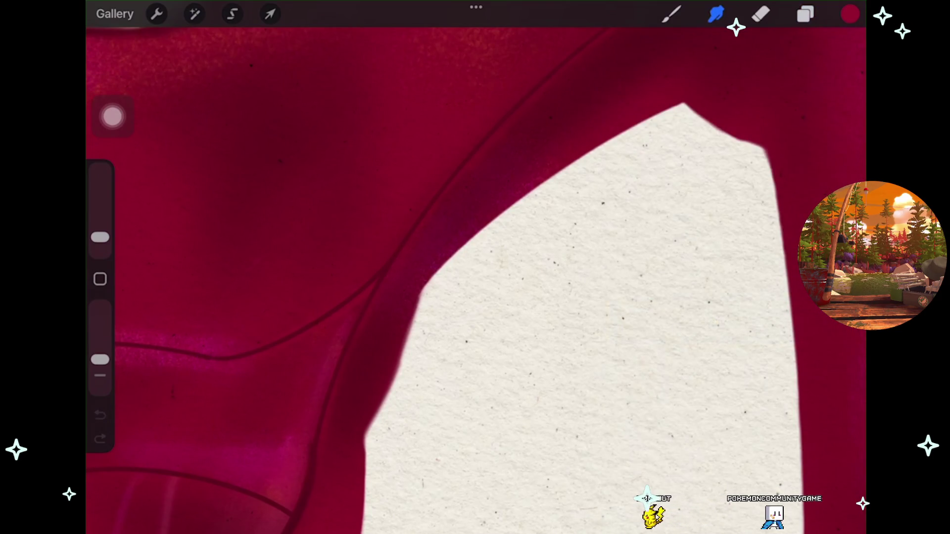
pyautogui.scroll(-3, 475, 277)
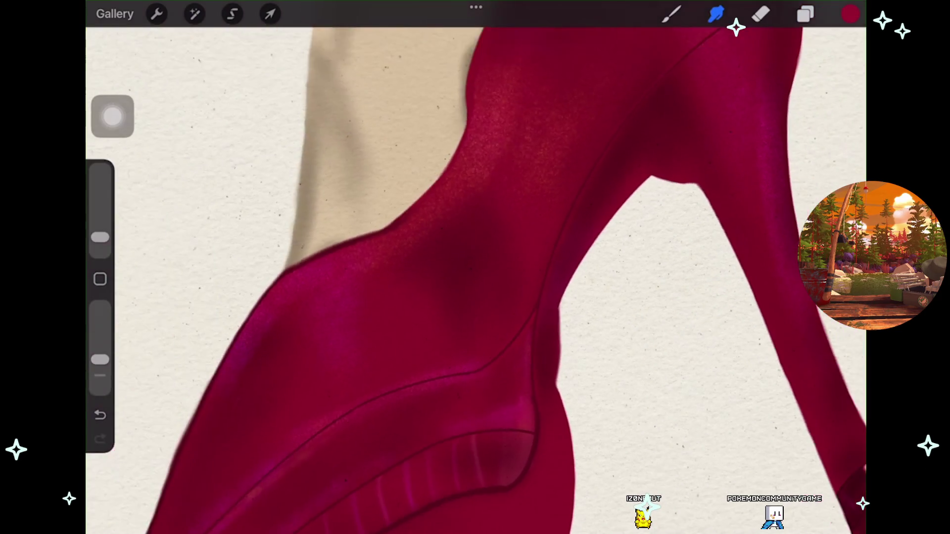
pyautogui.hotkey('ctrl', 'z')
pyautogui.hotkey('ctrl', 'z')
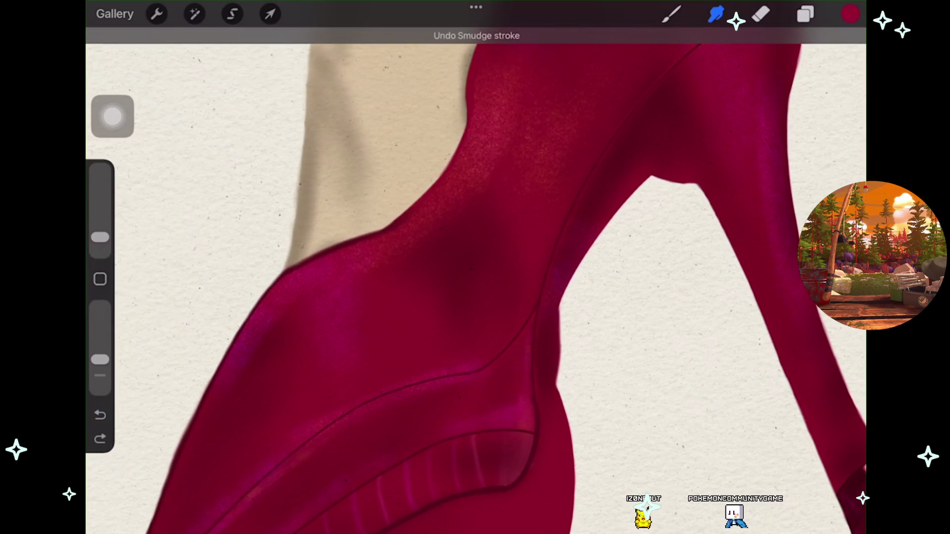
pyautogui.scroll(3, 475, 277)
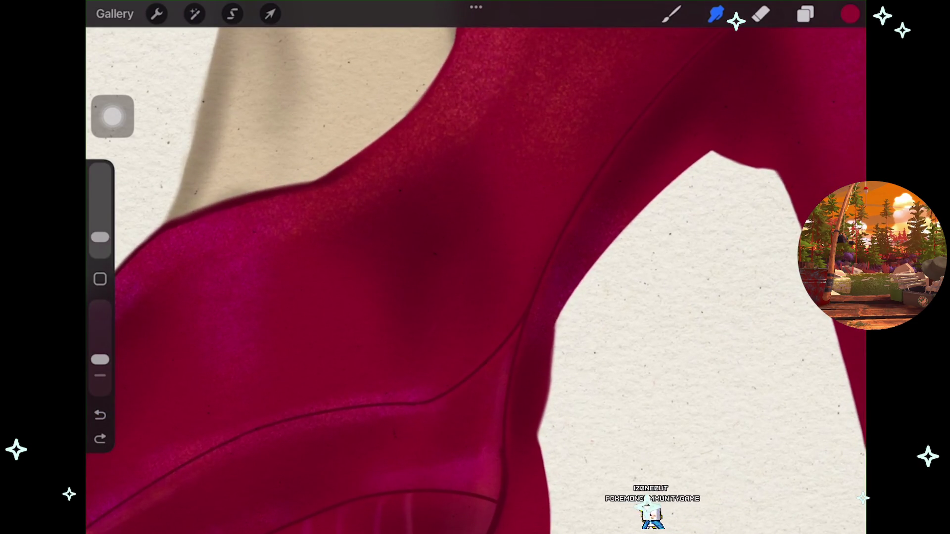
pyautogui.hotkey('ctrl', 'shift', 'z')
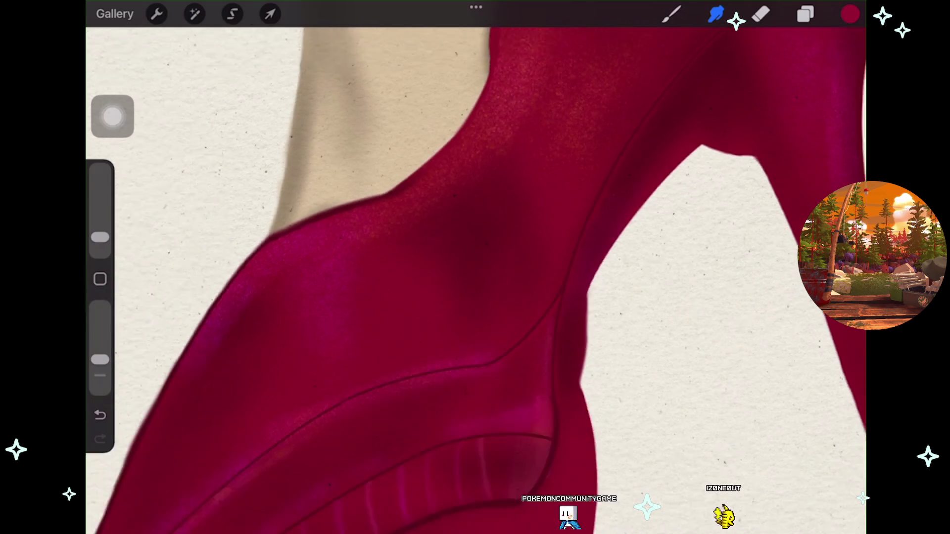
pyautogui.scroll(-3, 475, 277)
# Toggle Layer 24 to compare, then keep smudging the toe, vamp and platform into soft gradients.
pyautogui.press('l')
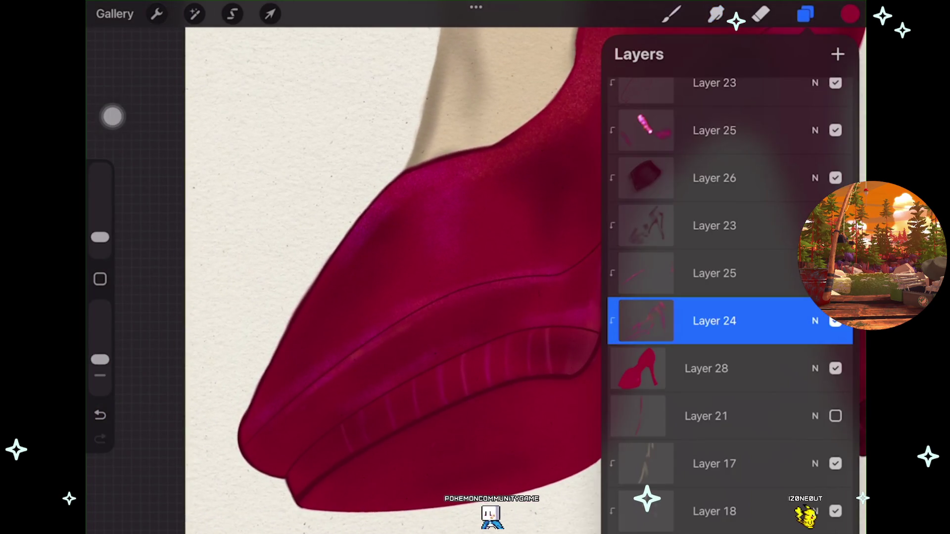
pyautogui.click(646, 321)
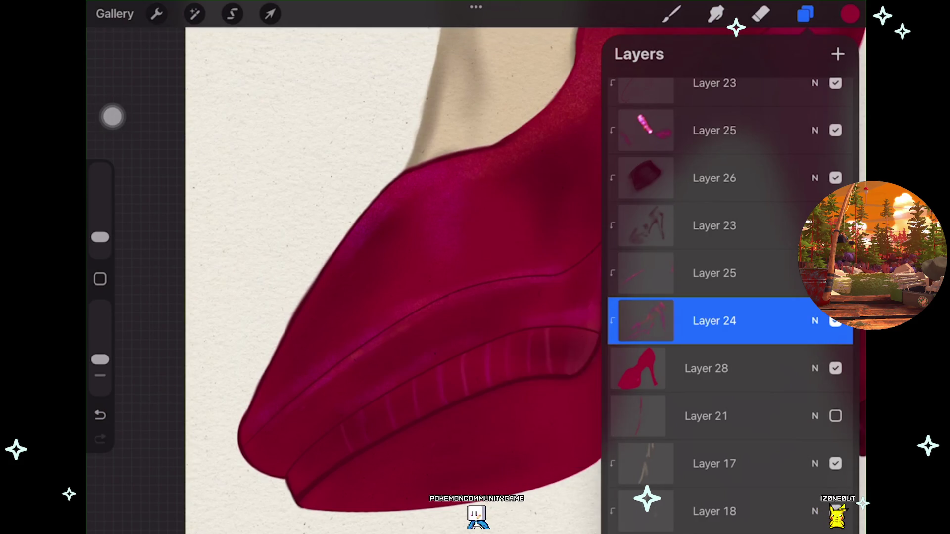
pyautogui.scroll(2, 471, 277)
pyautogui.click(716, 14)
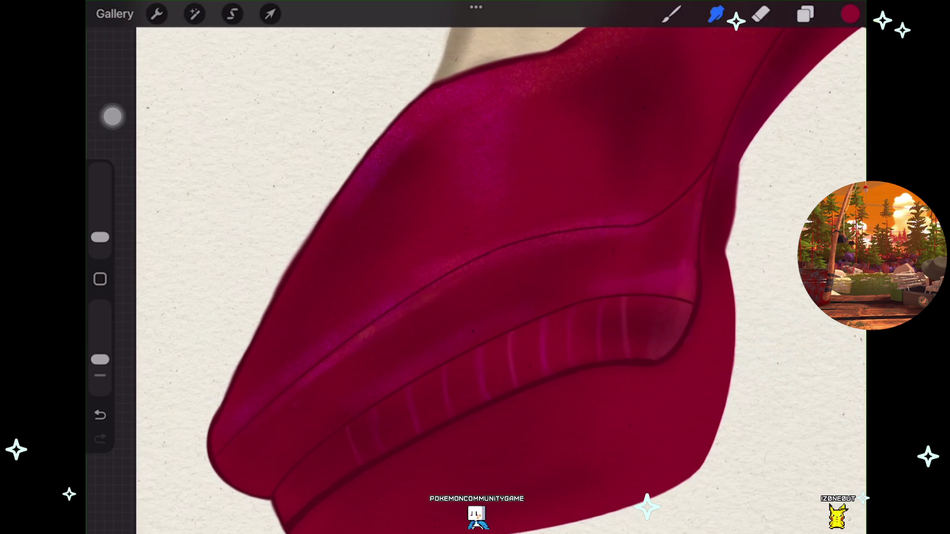
pyautogui.hscroll(3, 376, 277)
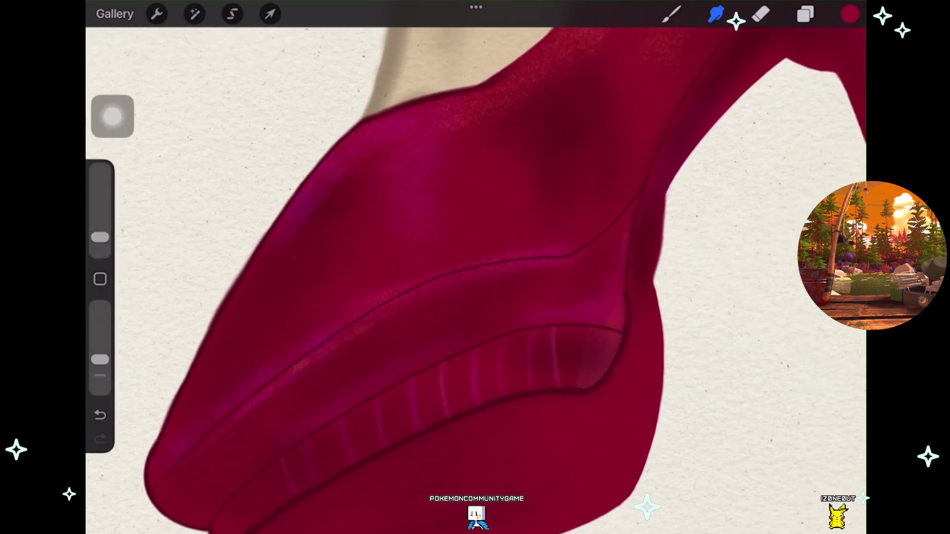
pyautogui.press('l')
pyautogui.click(835, 320)
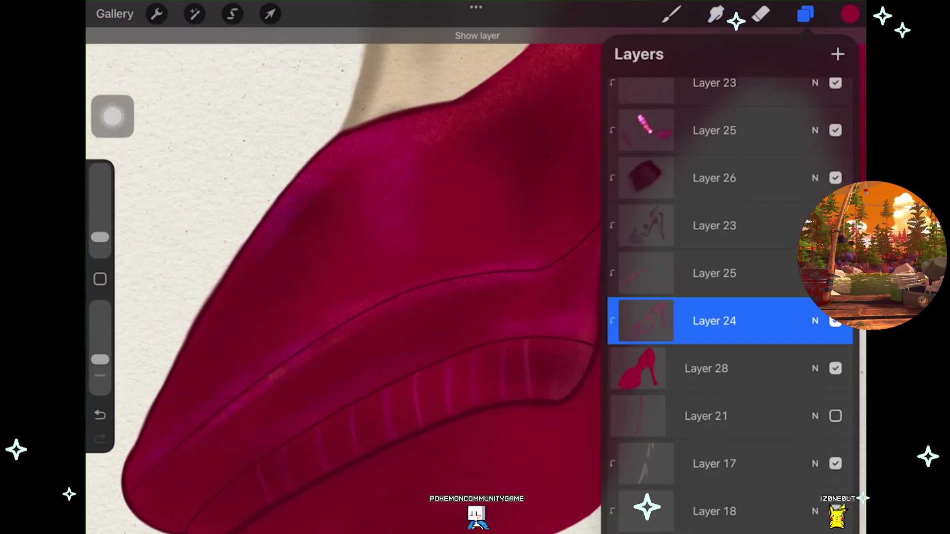
pyautogui.press('s')
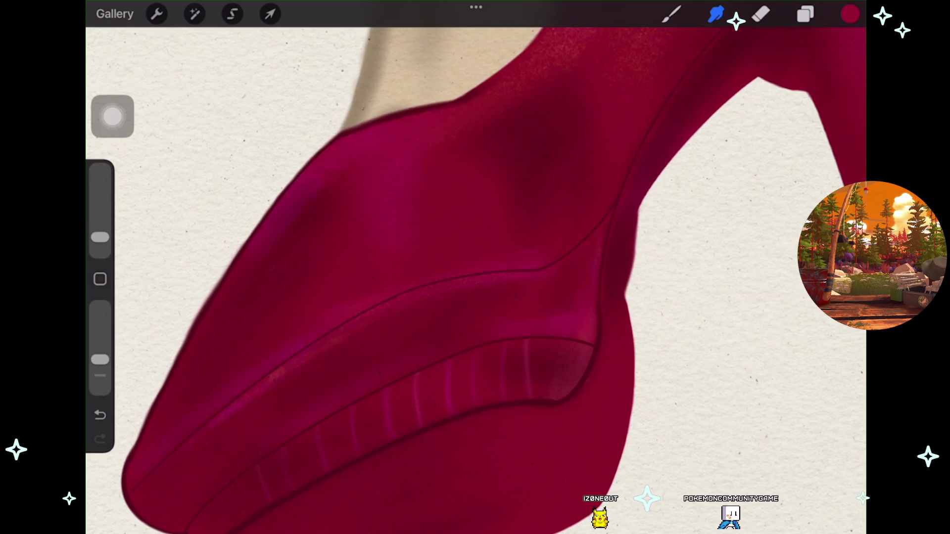
pyautogui.scroll(-3, 475, 277)
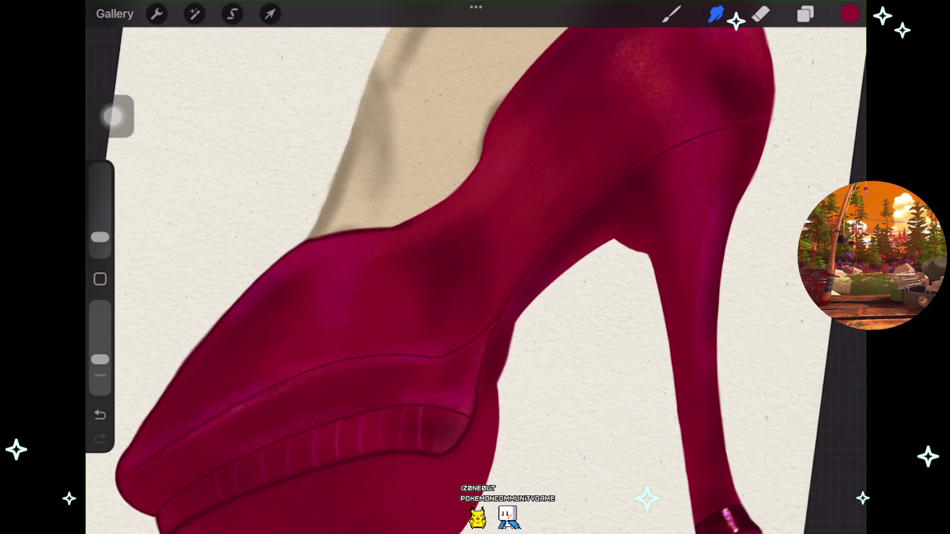
pyautogui.scroll(5, 475, 268)
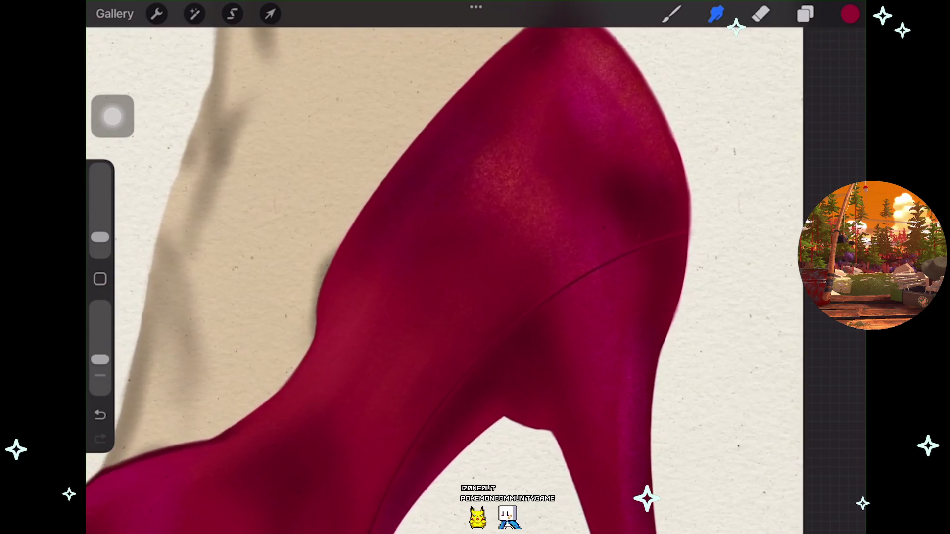
pyautogui.scroll(-2, 475, 268)
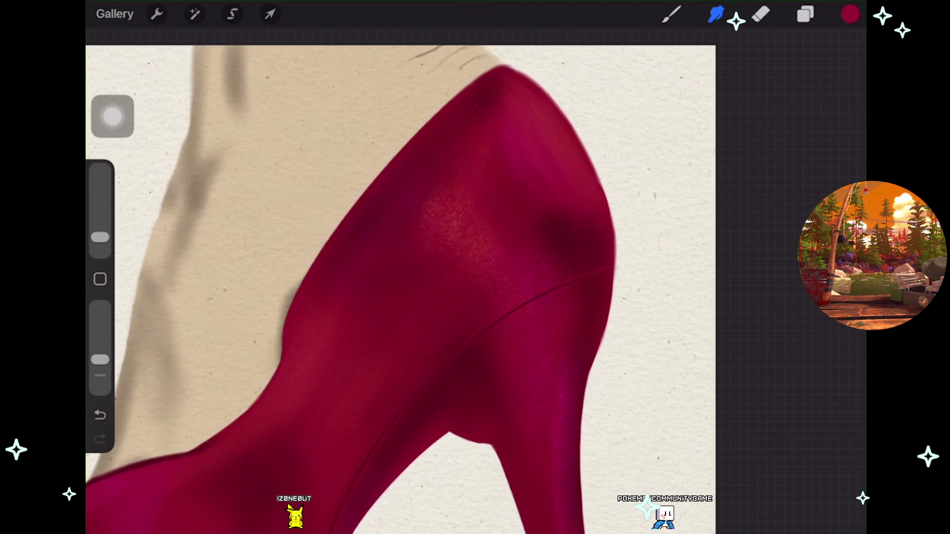
pyautogui.scroll(-5, 400, 287)
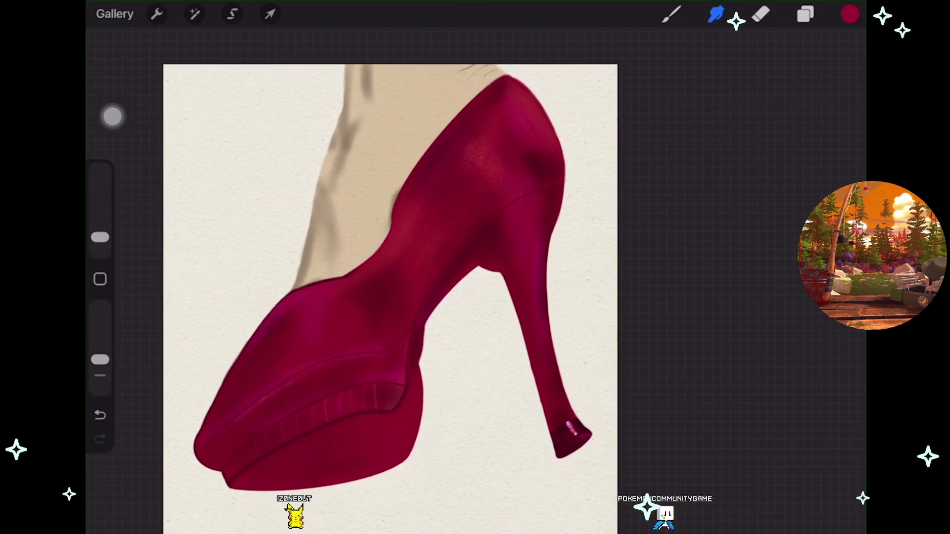
pyautogui.scroll(10, 346, 386)
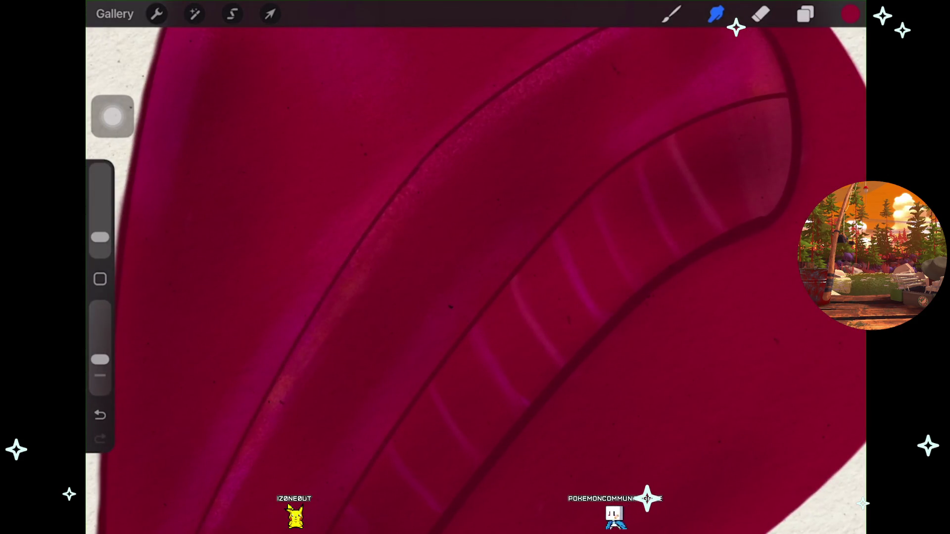
pyautogui.hotkey('ctrl', 'z')
pyautogui.click(806, 14)
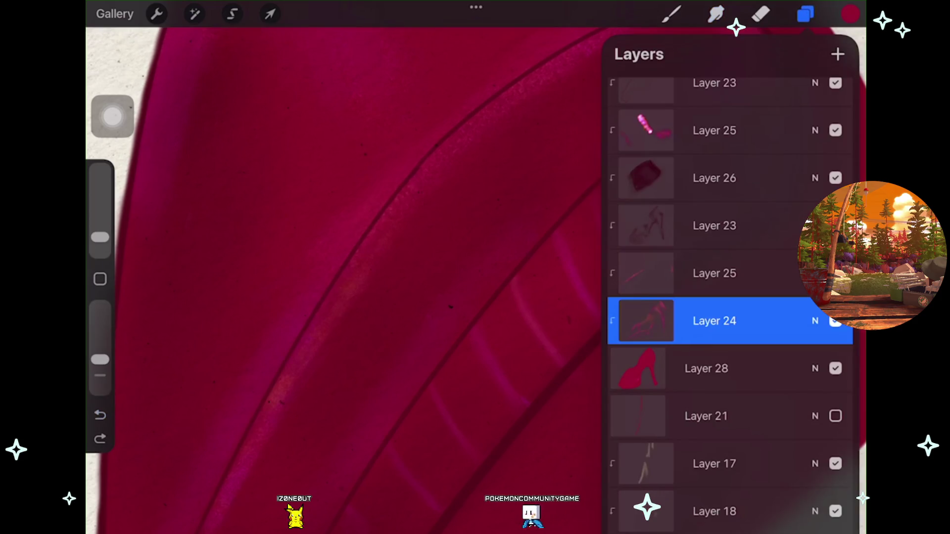
pyautogui.click(836, 321)
pyautogui.click(836, 321)
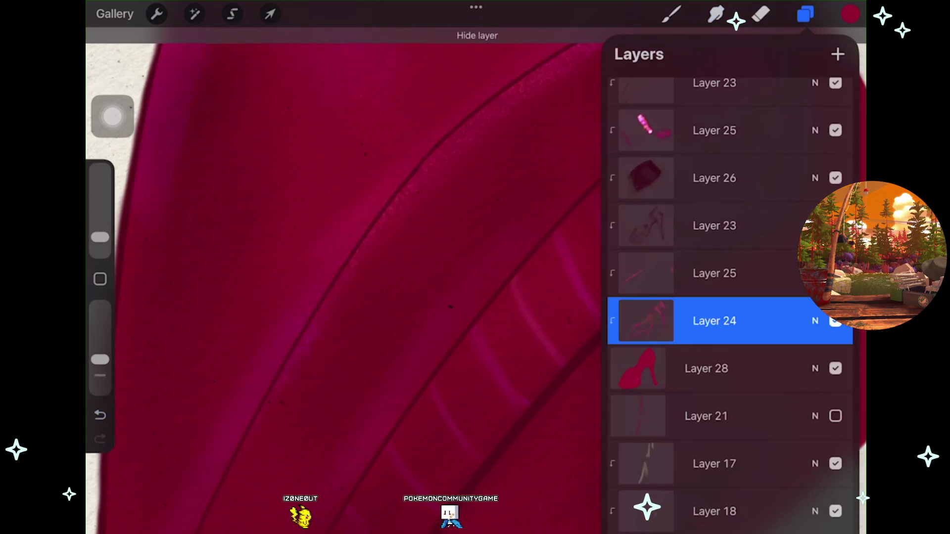
pyautogui.click(835, 321)
pyautogui.click(715, 273)
pyautogui.click(716, 13)
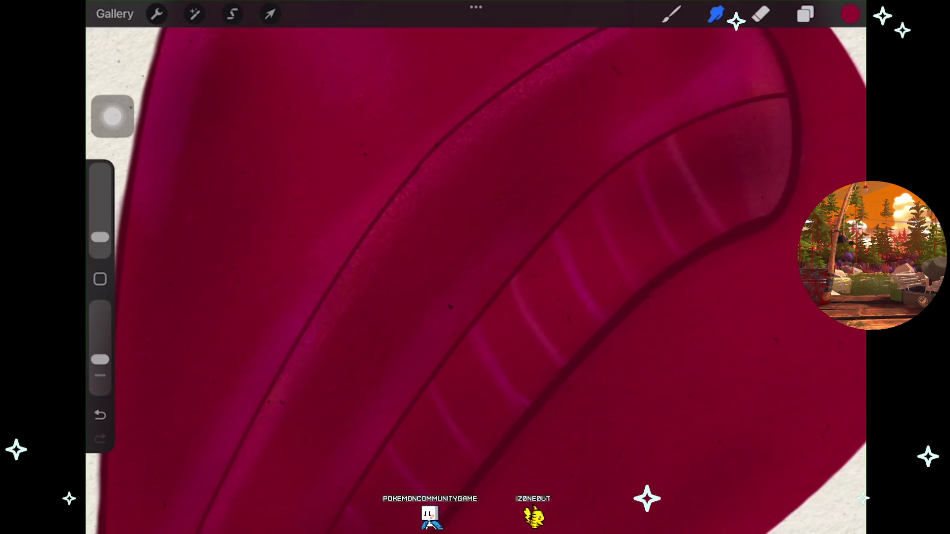
pyautogui.click(806, 14)
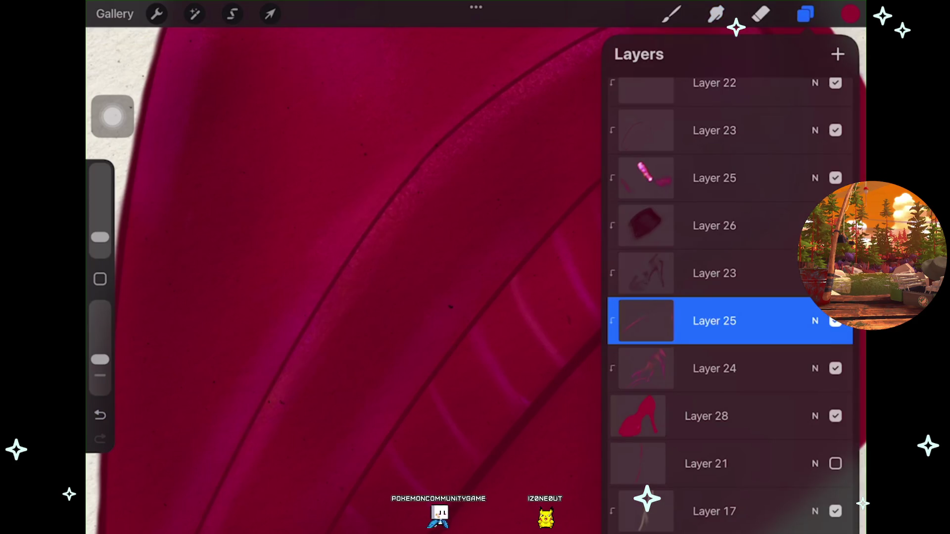
pyautogui.click(716, 14)
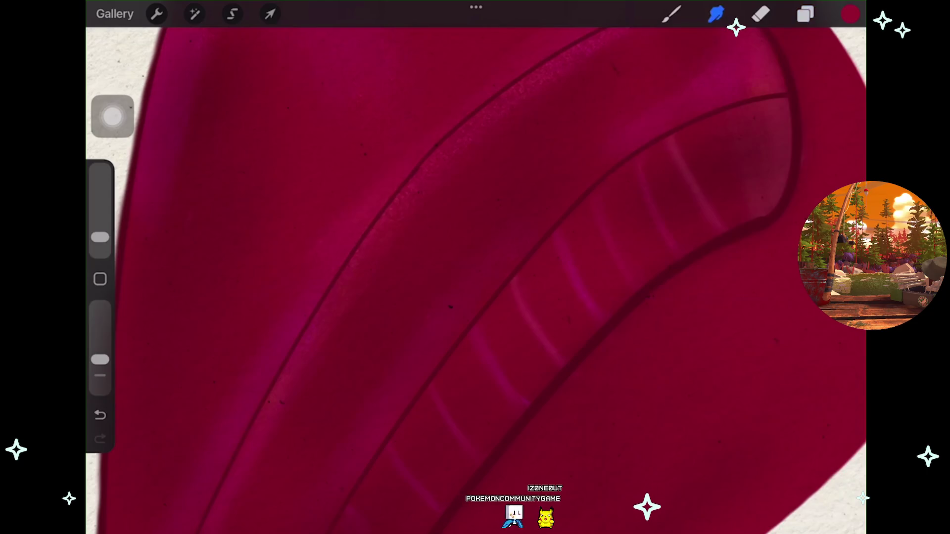
pyautogui.scroll(-2, 476, 267)
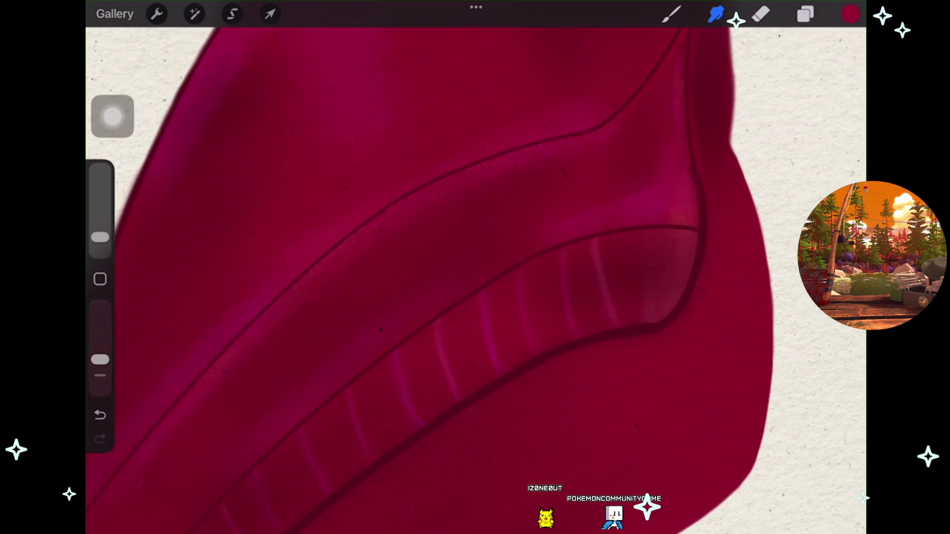
pyautogui.scroll(3, 475, 267)
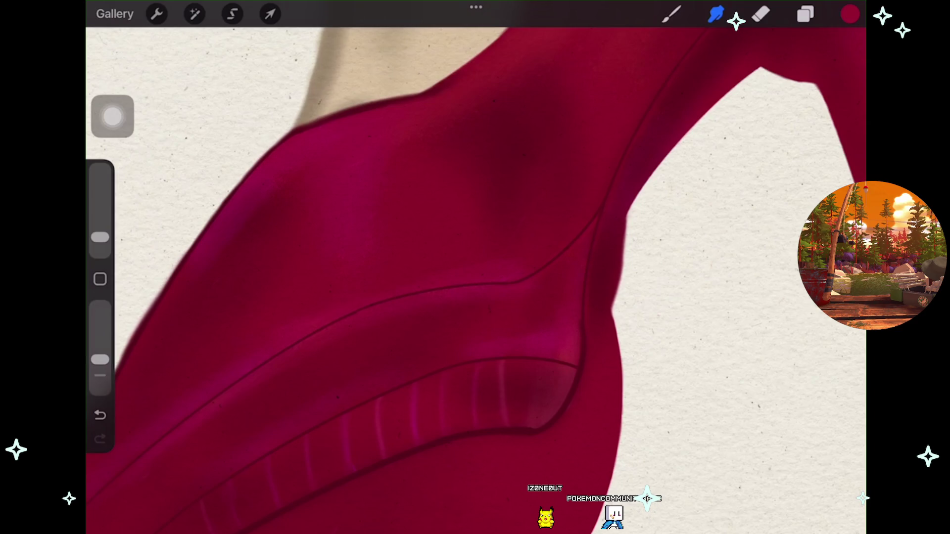
pyautogui.scroll(-3, 475, 268)
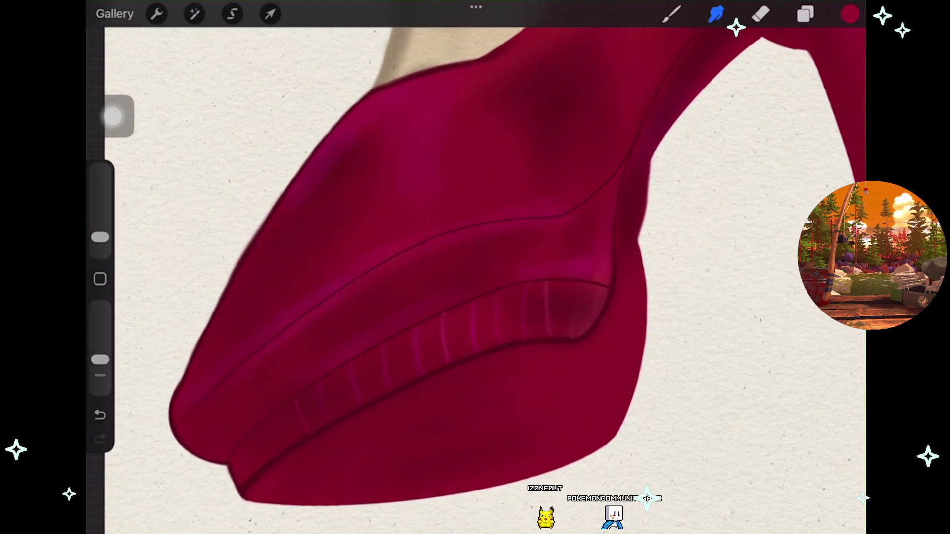
pyautogui.click(805, 14)
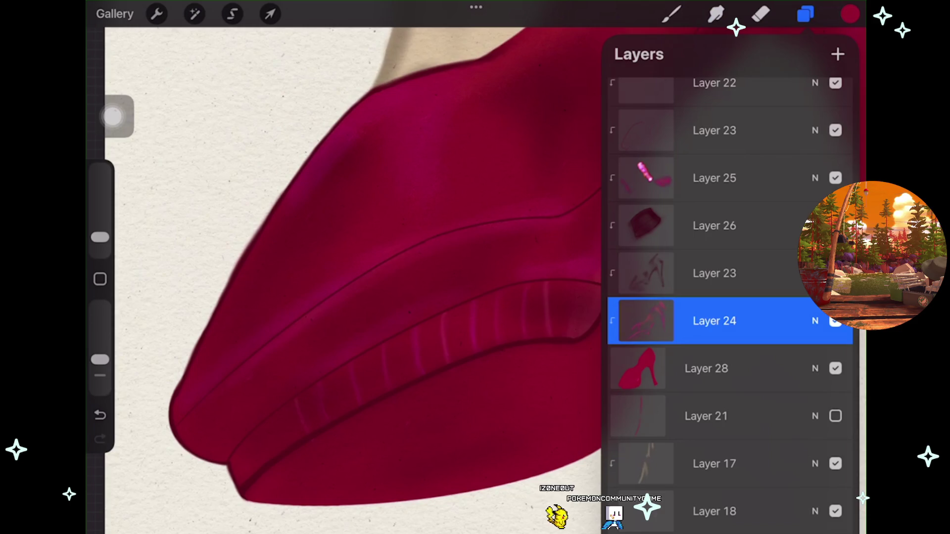
pyautogui.scroll(-2, 346, 267)
pyautogui.click(835, 320)
pyautogui.click(836, 321)
pyautogui.scroll(-3, 327, 297)
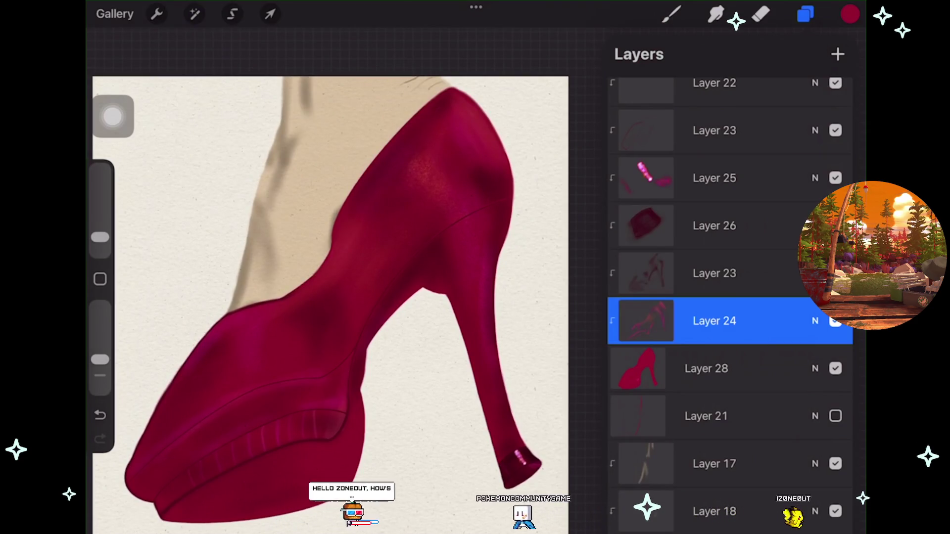
pyautogui.scroll(-3, 327, 297)
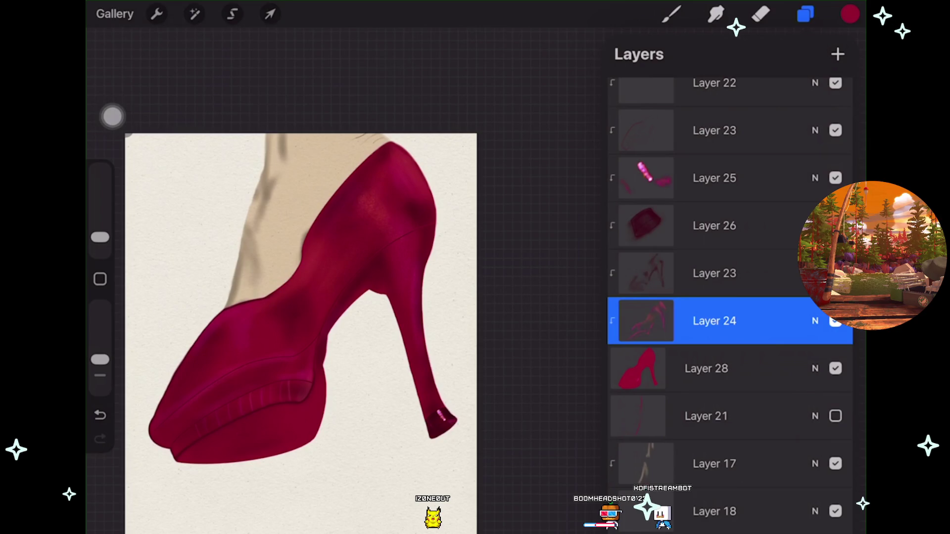
# Choose the empty Layer 25 at the bottom of the layer list, then close the list.
pyautogui.scroll(-5, 730, 297)
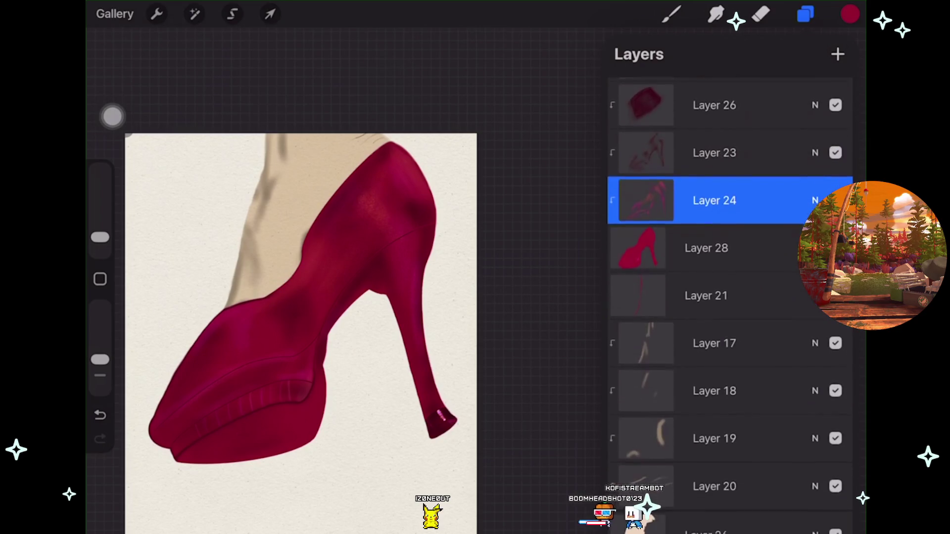
pyautogui.click(706, 501)
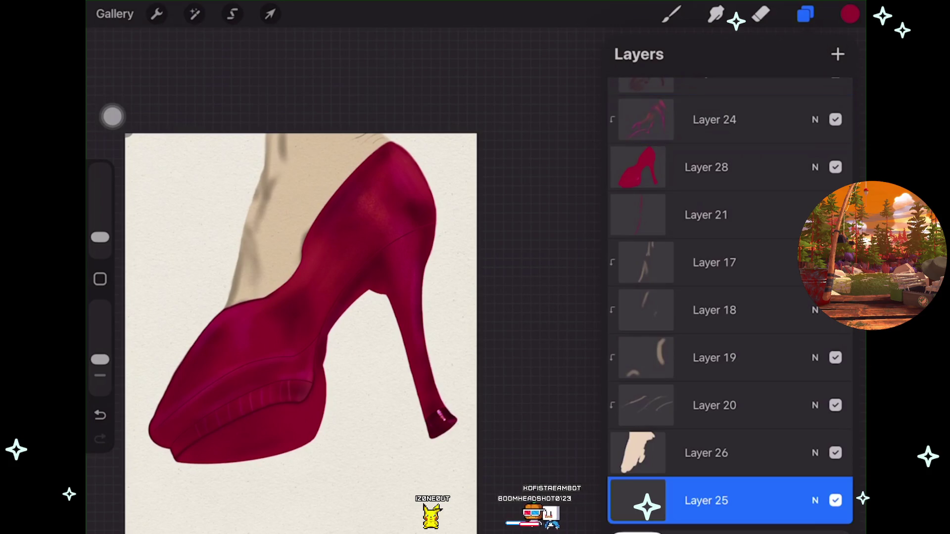
pyautogui.click(671, 13)
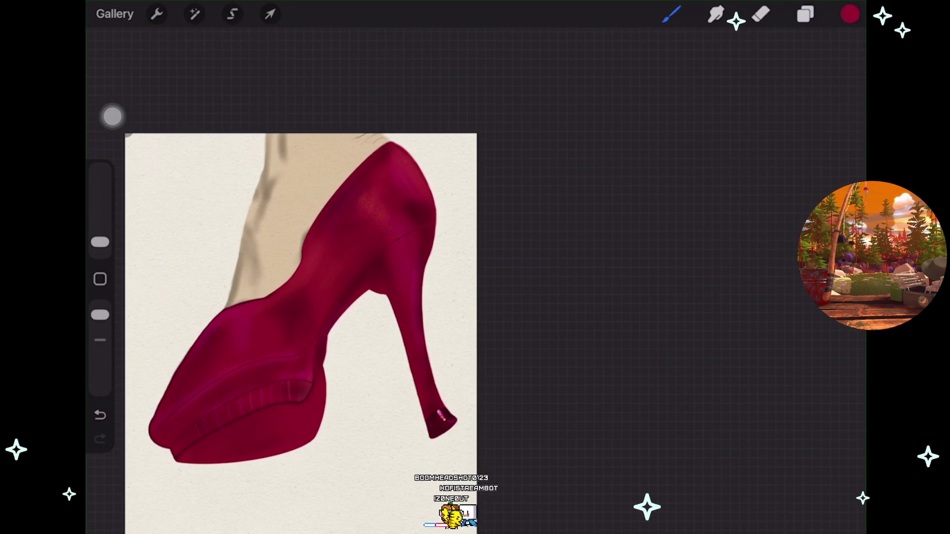
pyautogui.scroll(3, 301, 334)
pyautogui.click(850, 13)
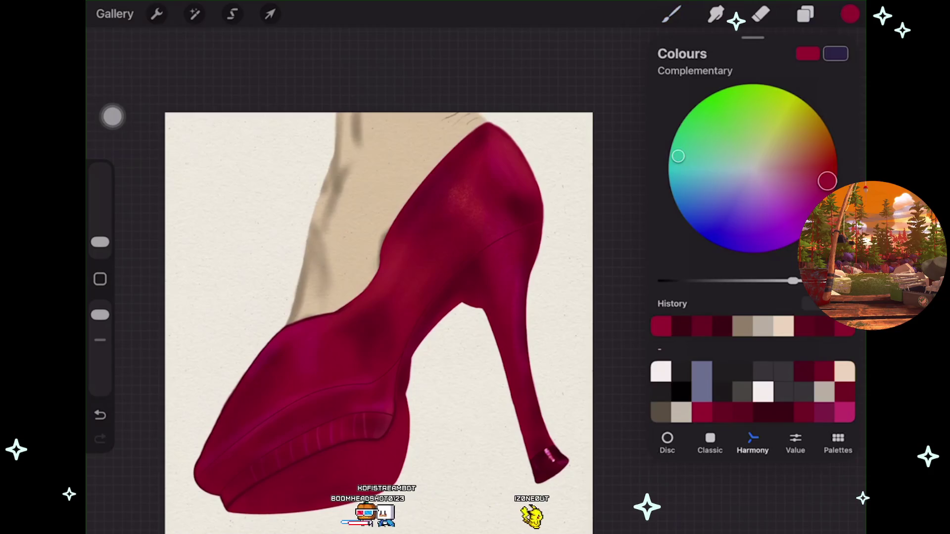
pyautogui.moveTo(190, 250); pyautogui.dragTo(216, 320)
pyautogui.moveTo(236, 213); pyautogui.dragTo(259, 242)
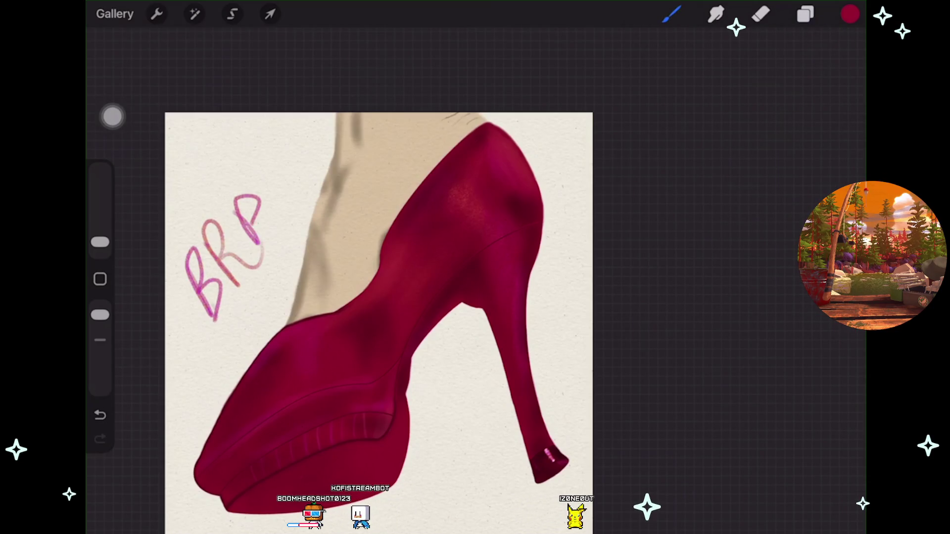
pyautogui.scroll(-3, 316, 321)
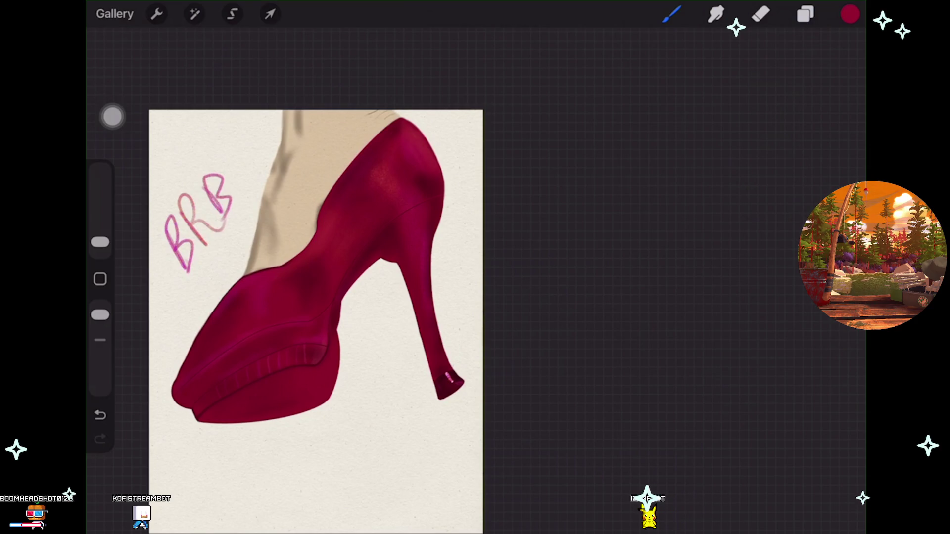
pyautogui.scroll(2, 316, 321)
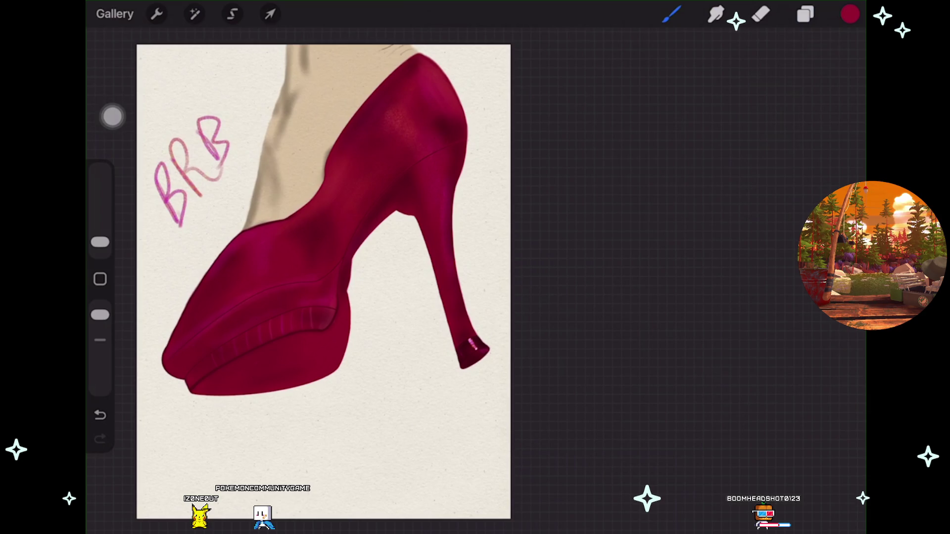
# Undo the pink BRB lettering and zoom in on the crimson heel.
pyautogui.hotkey('ctrl', 'z')
pyautogui.hotkey('ctrl', 'z')
pyautogui.hotkey('ctrl', 'z')
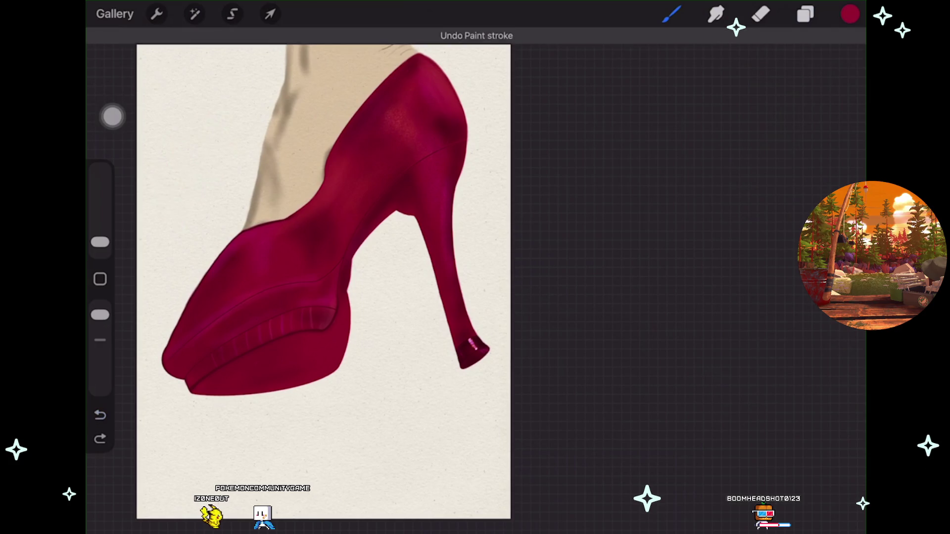
pyautogui.scroll(2, 356, 277)
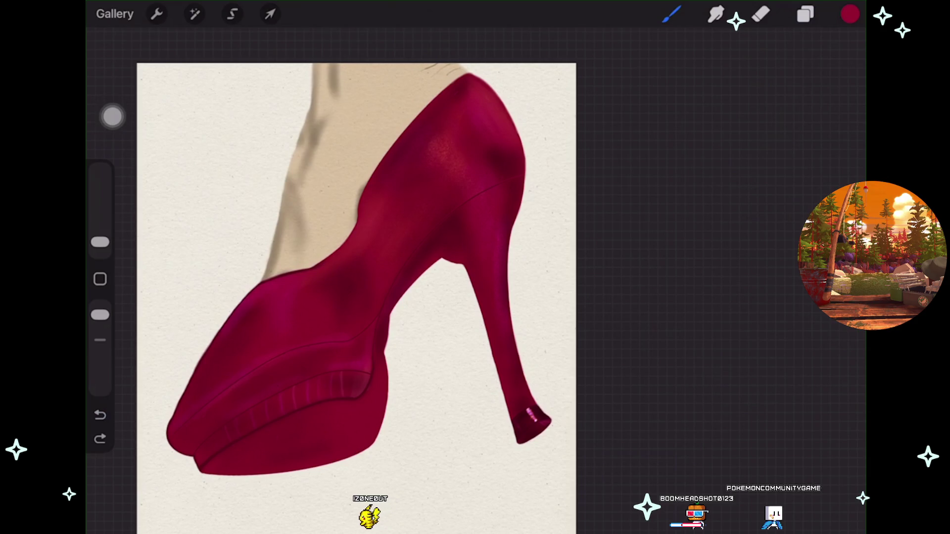
pyautogui.scroll(3, 278, 415)
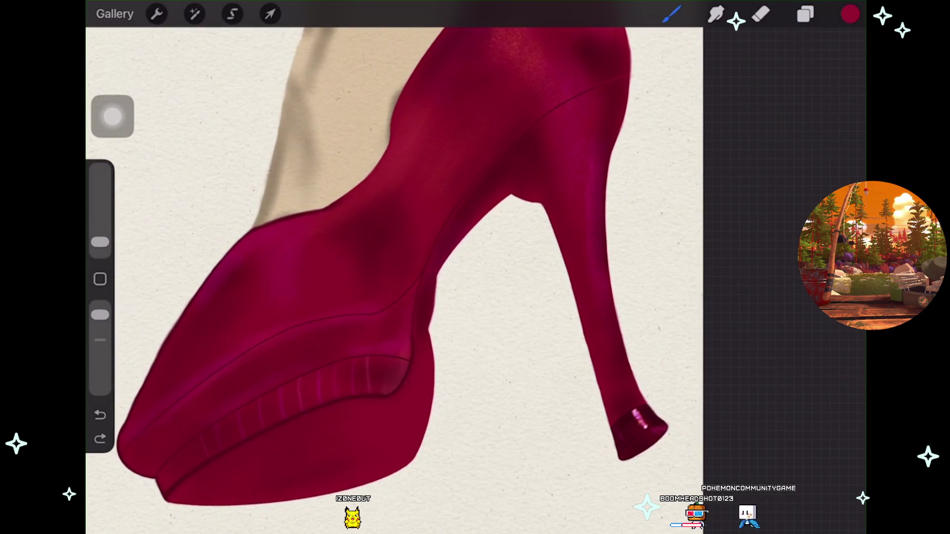
# Show the Layers panel next to the crimson shoe close-up.
pyautogui.click(805, 14)
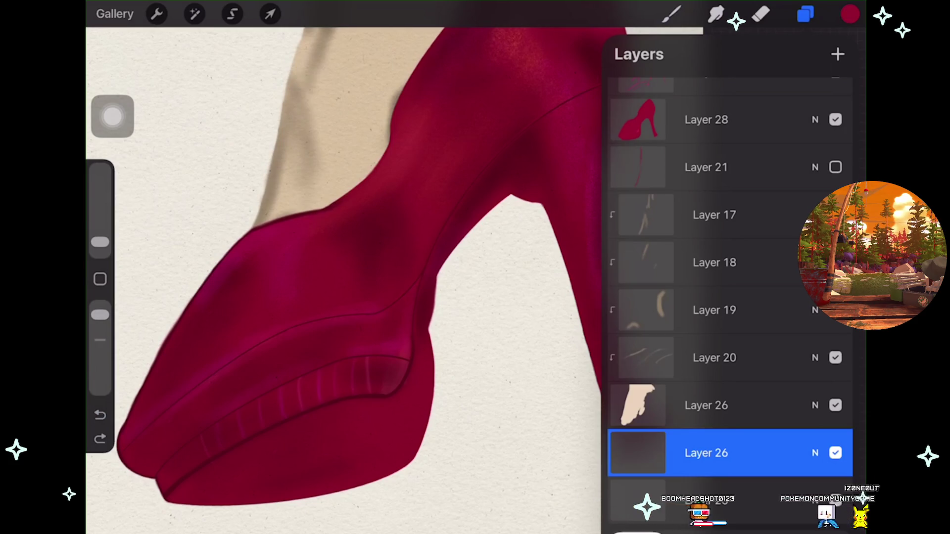
# Hide and reshow Layer 19 to check its strokes.
pyautogui.scroll(-3, 341, 278)
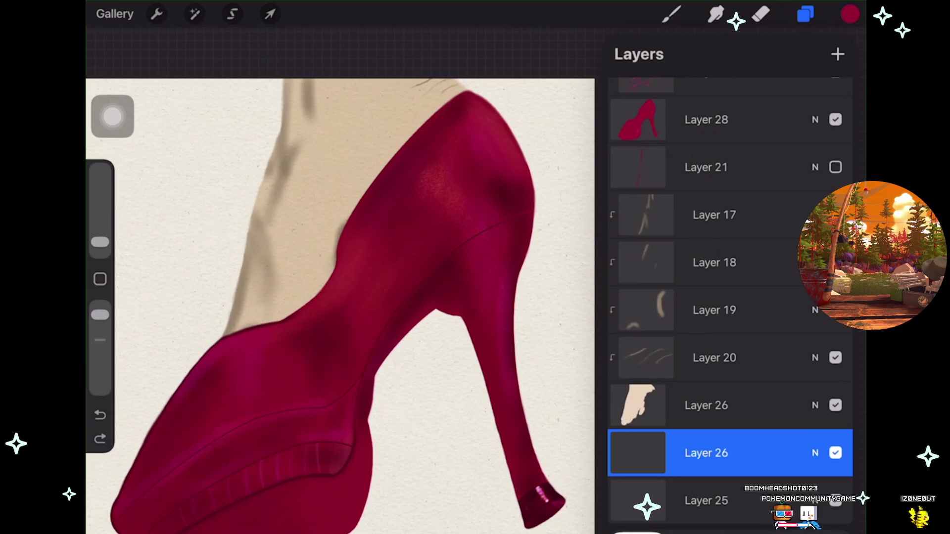
pyautogui.scroll(2, 730, 297)
pyautogui.scroll(1, 730, 297)
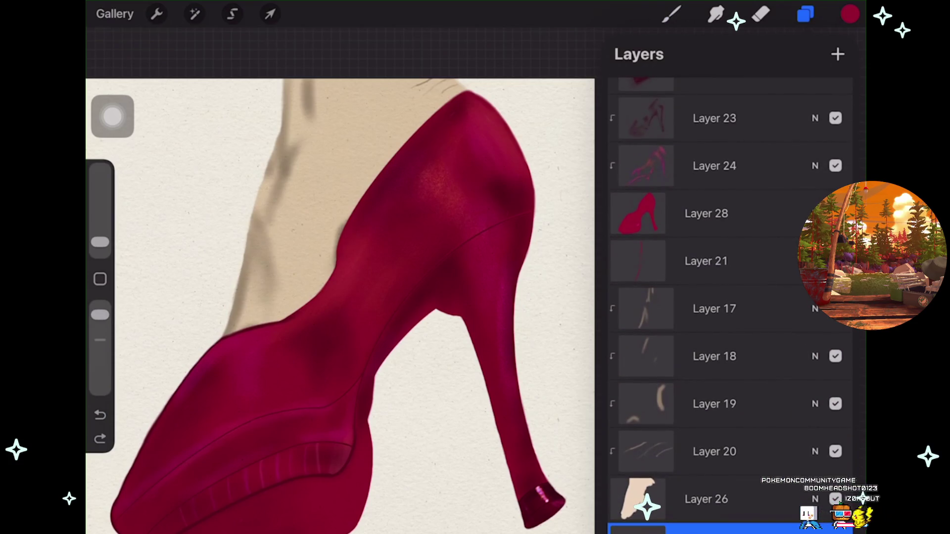
pyautogui.click(714, 404)
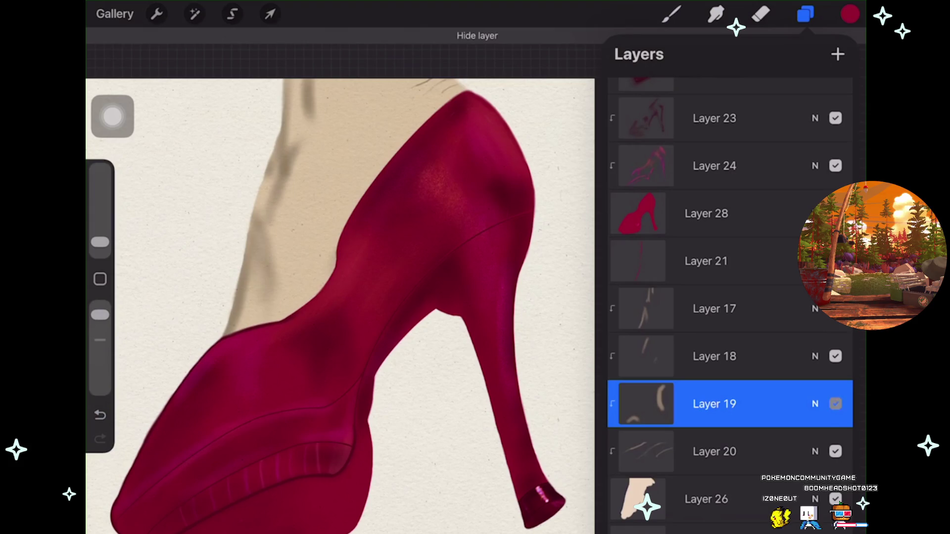
pyautogui.click(835, 403)
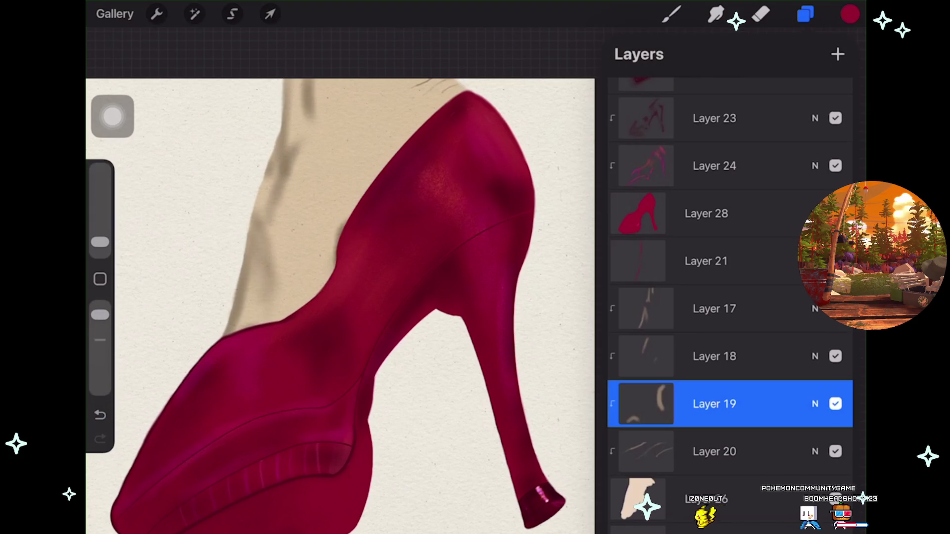
# Add a new Layer 27 above base Layer 28 and choose the Highlights shimmer brush.
pyautogui.scroll(1, 730, 297)
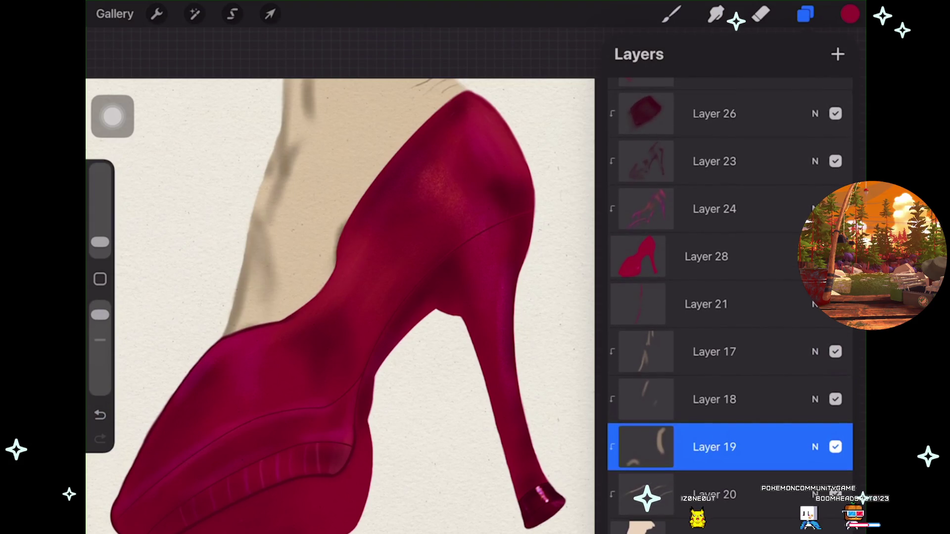
pyautogui.scroll(2, 730, 297)
pyautogui.click(707, 330)
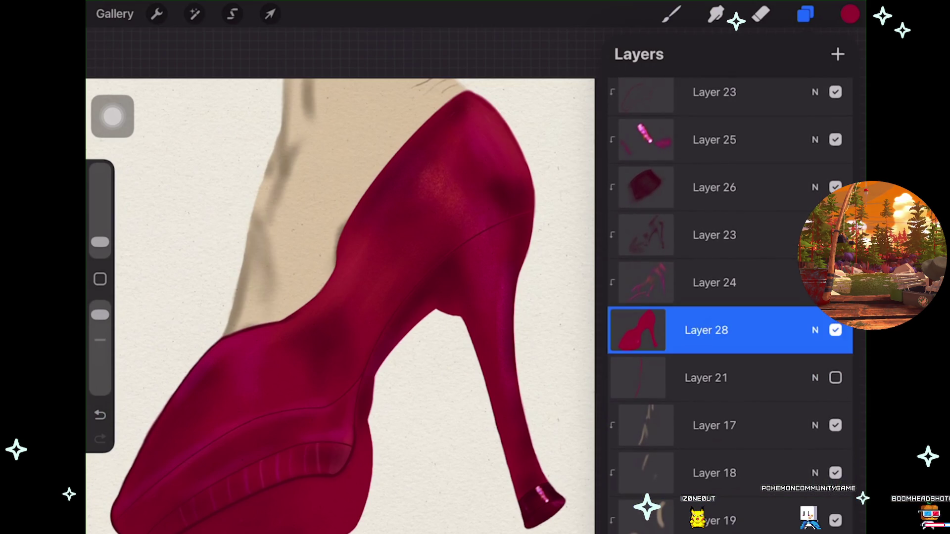
pyautogui.click(837, 54)
pyautogui.click(671, 14)
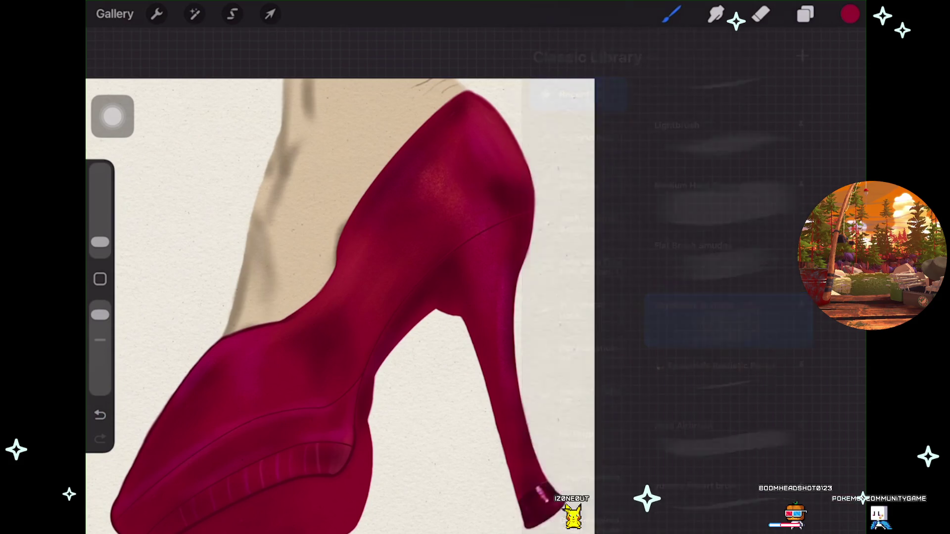
pyautogui.click(728, 319)
# Paint a shimmer highlight down the platform's right edge, undoing and repainting it brighter.
pyautogui.click(806, 14)
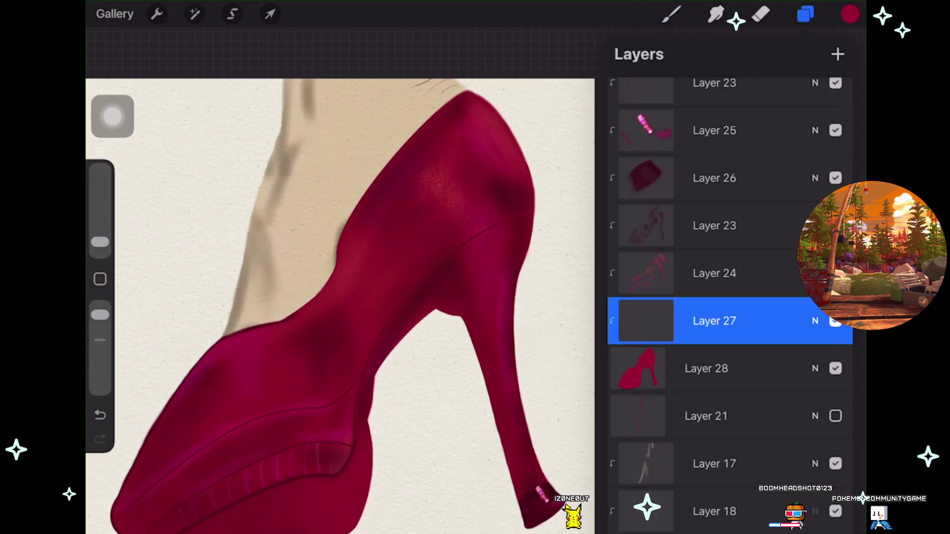
pyautogui.scroll(3, 341, 277)
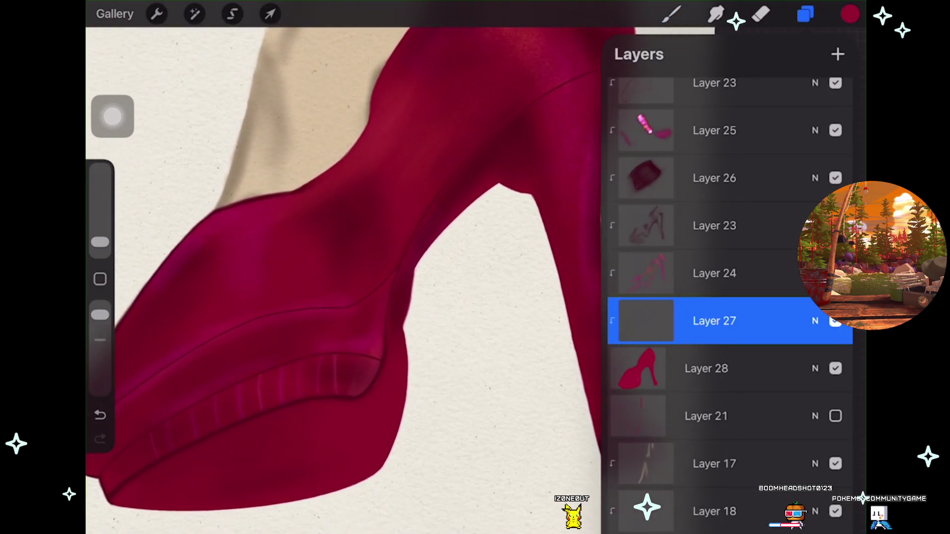
pyautogui.click(671, 14)
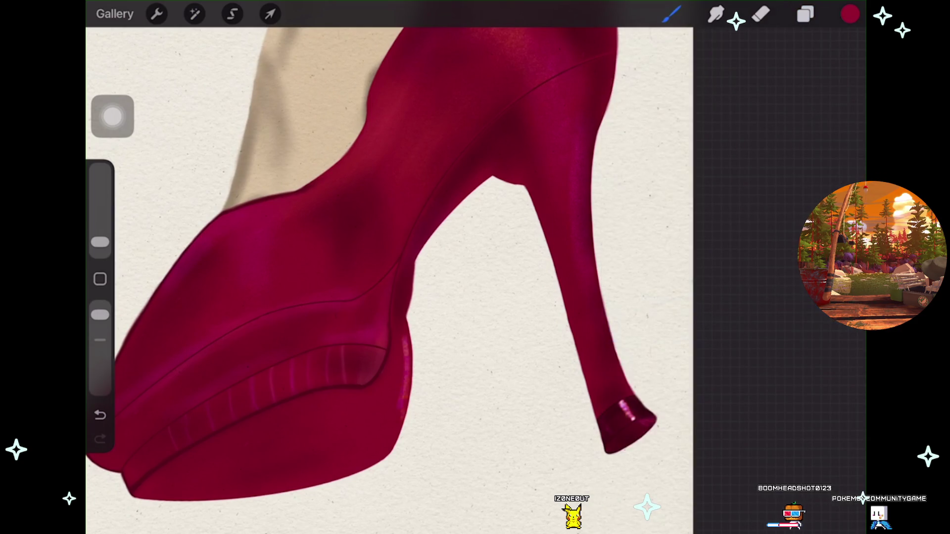
pyautogui.hotkey('ctrl', 'z')
pyautogui.scroll(2, 396, 248)
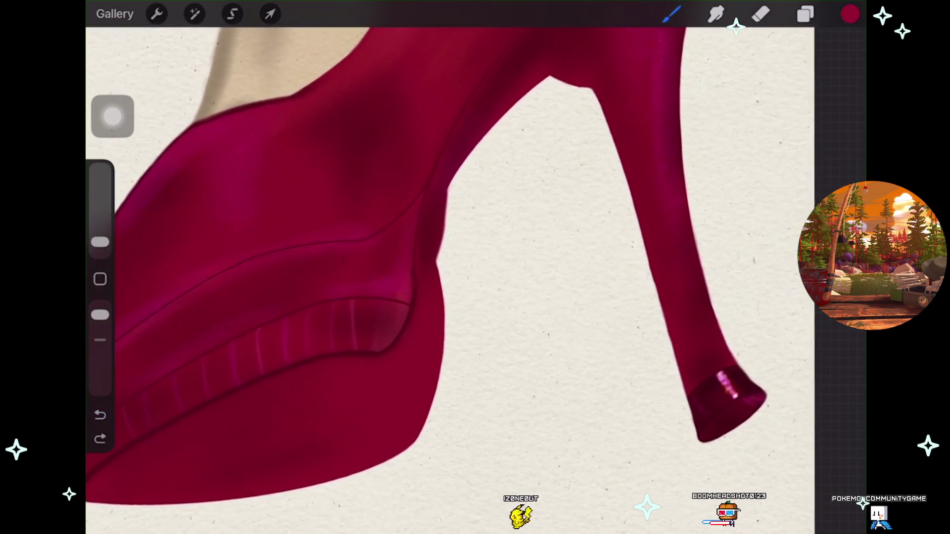
pyautogui.hotkey('ctrl', 'shift', 'z')
pyautogui.moveTo(439, 297); pyautogui.dragTo(419, 426)
pyautogui.hotkey('ctrl', 'z')
pyautogui.scroll(3, 445, 267)
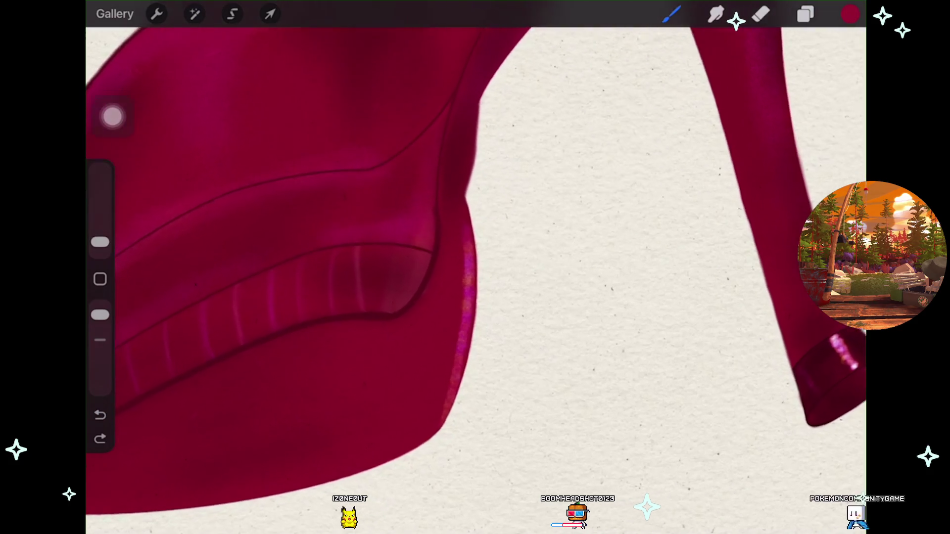
pyautogui.moveTo(498, 235); pyautogui.dragTo(499, 307)
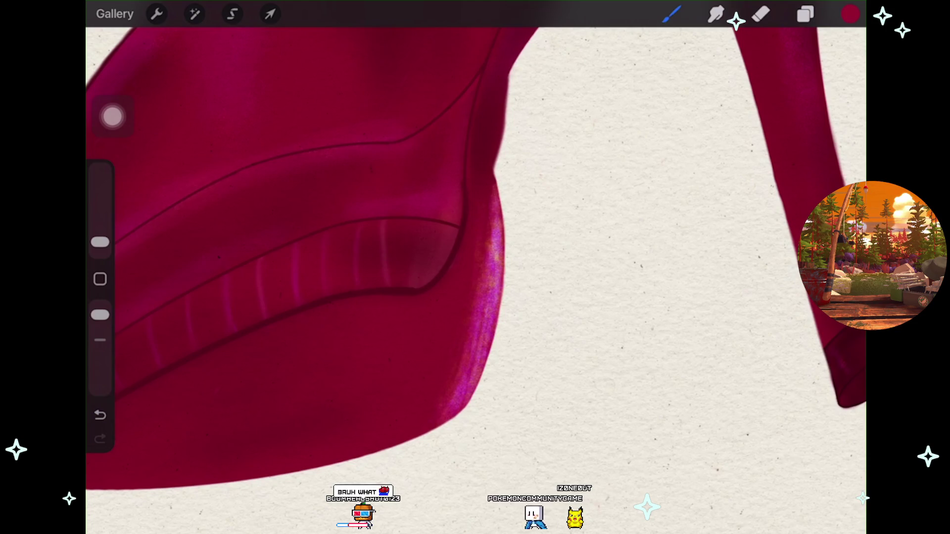
pyautogui.scroll(-2, 317, 257)
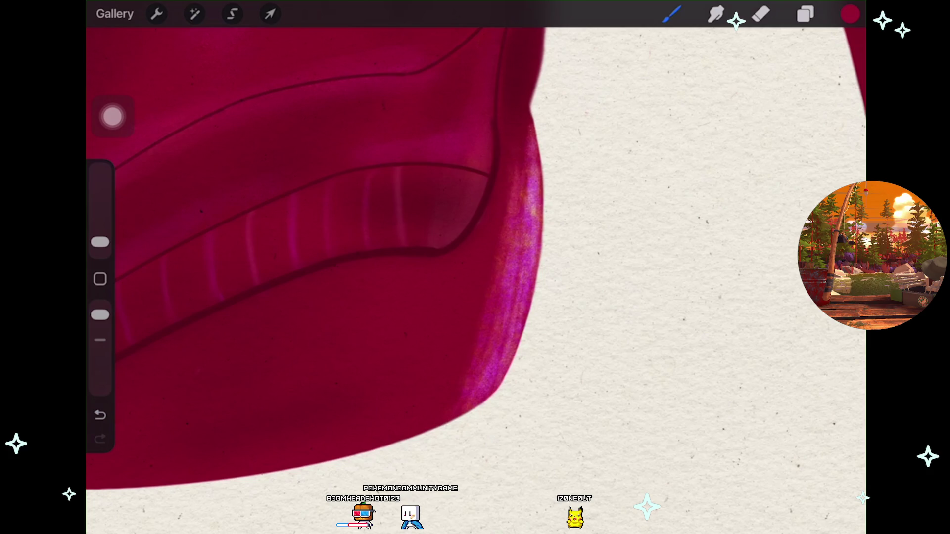
pyautogui.scroll(-5, 346, 247)
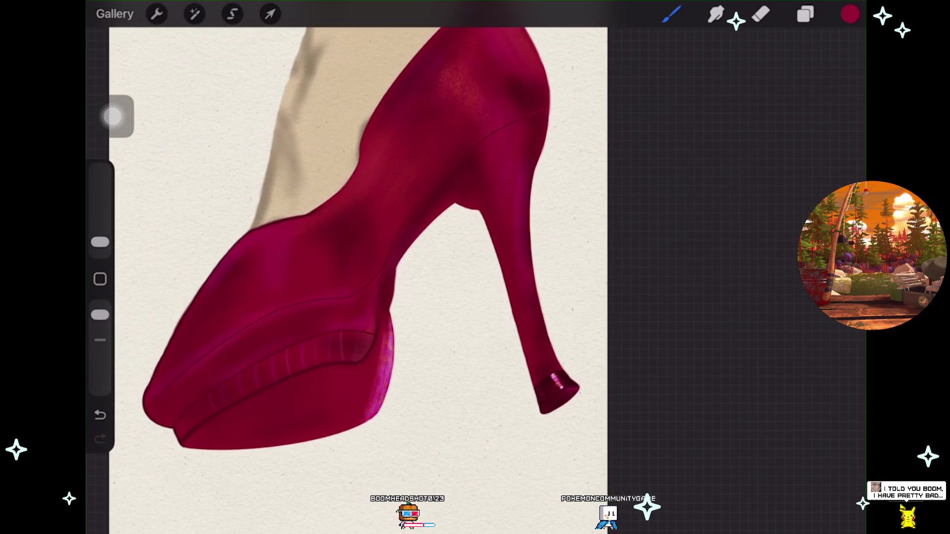
# Remove the latest stroke on the shoe and briefly check the layer list.
pyautogui.scroll(3, 346, 268)
pyautogui.scroll(2, 475, 267)
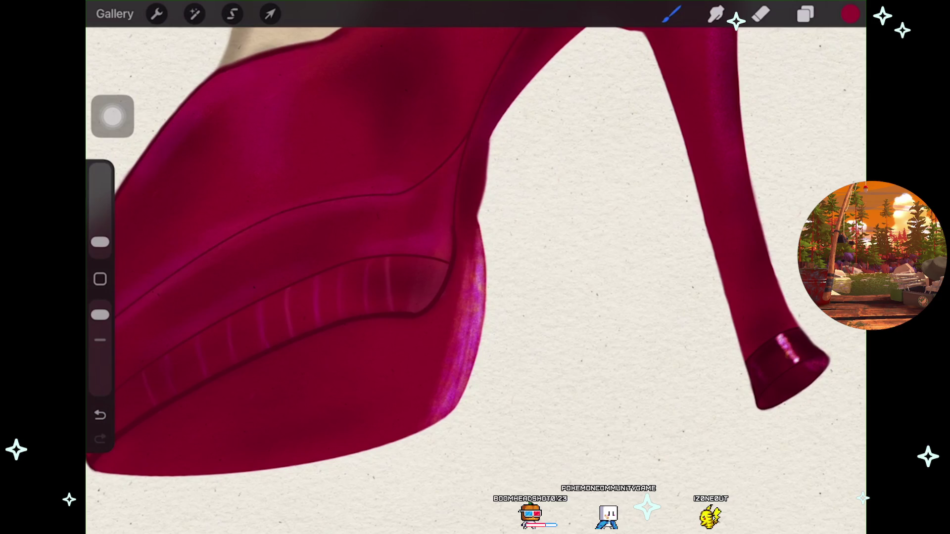
pyautogui.scroll(3, 475, 267)
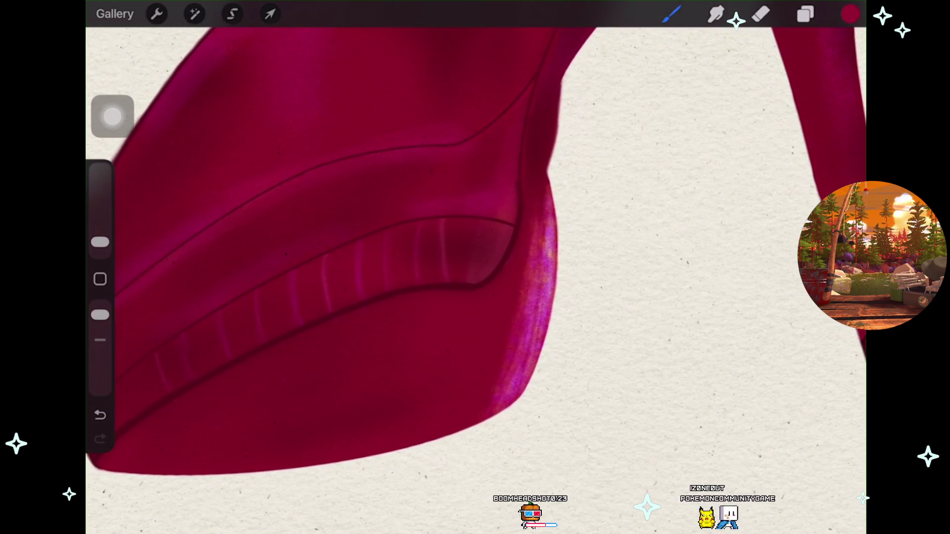
pyautogui.scroll(2, 475, 267)
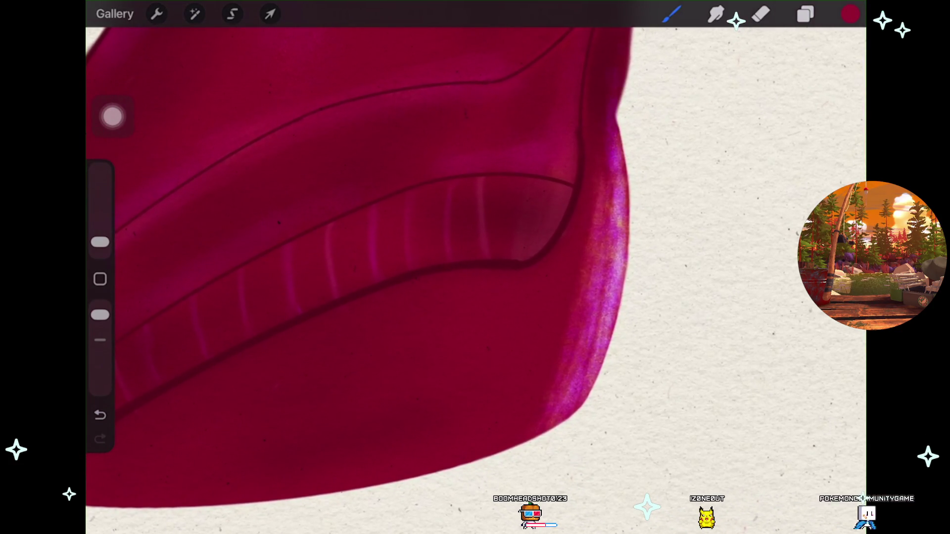
pyautogui.hotkey('ctrl', 'z')
pyautogui.scroll(-2, 476, 267)
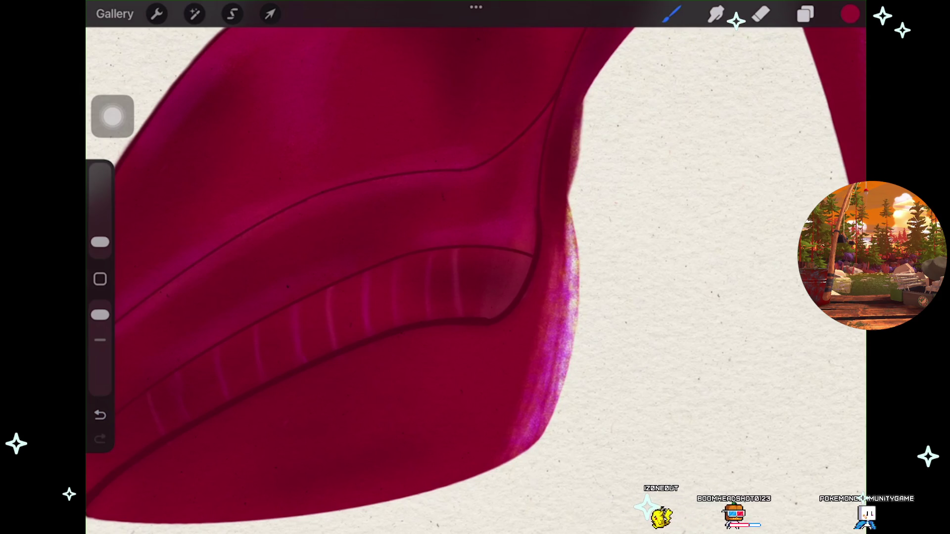
pyautogui.scroll(2, 347, 248)
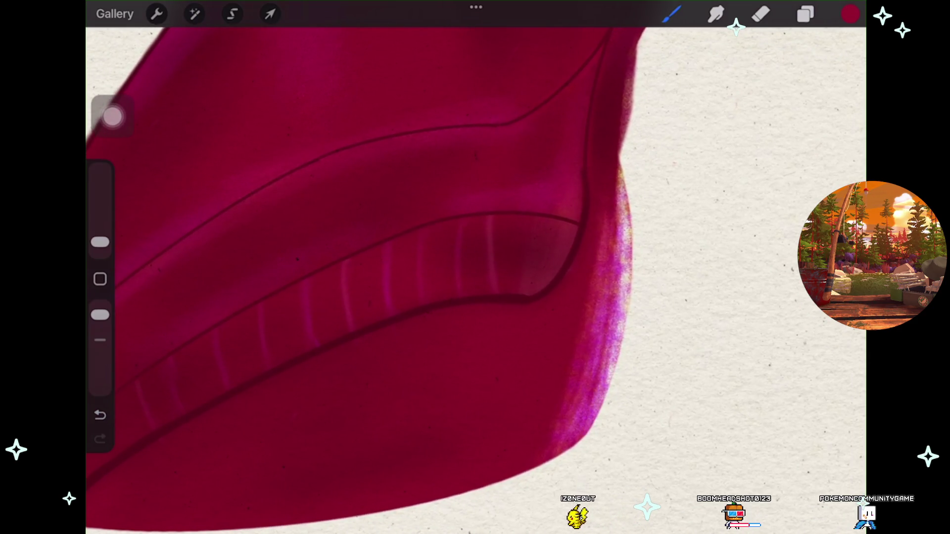
pyautogui.scroll(-3, 475, 267)
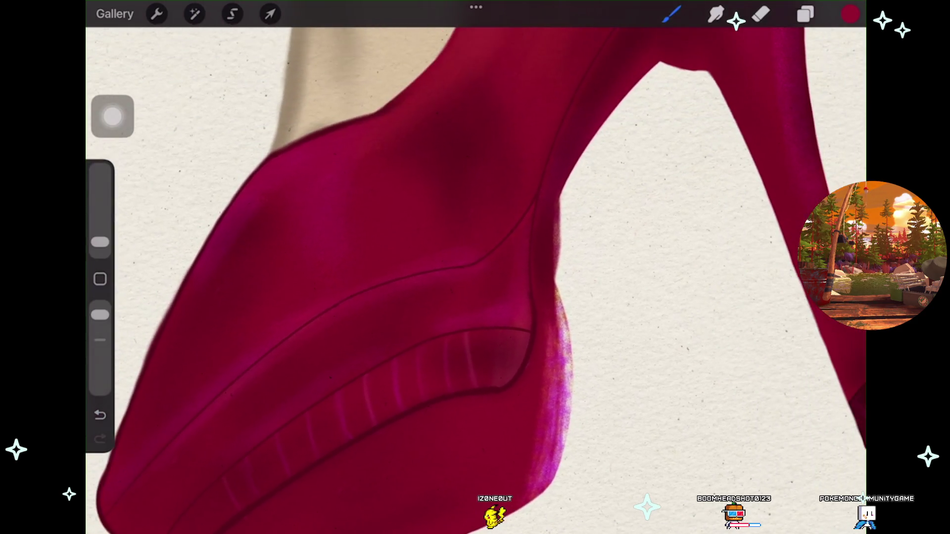
pyautogui.scroll(2, 475, 267)
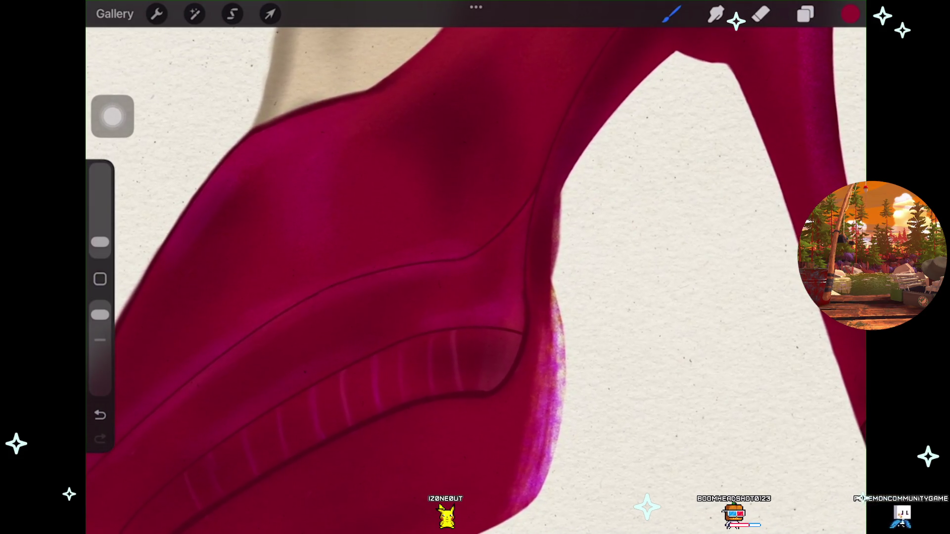
pyautogui.click(806, 14)
pyautogui.click(806, 13)
pyautogui.scroll(2, 475, 267)
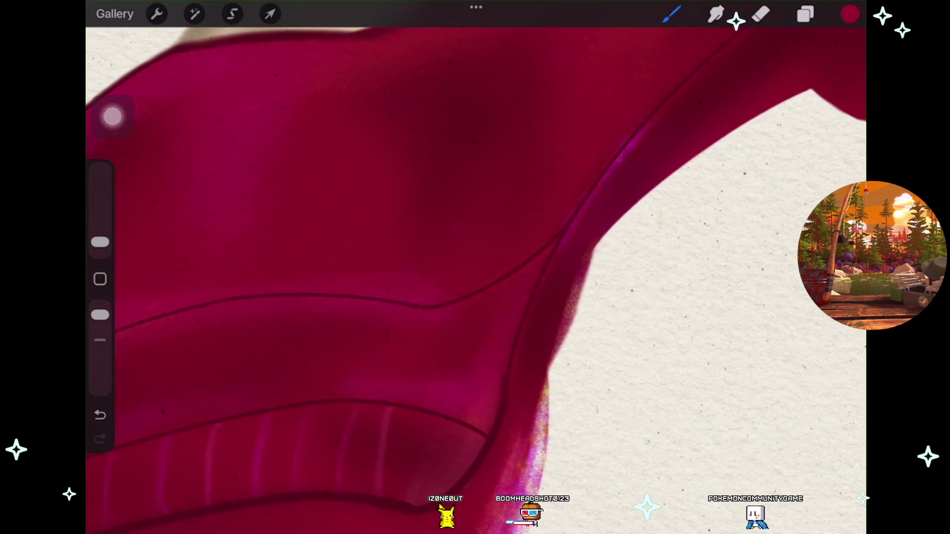
# Undo the stray magenta stroke, set opacity to 100%, and paint a glossy highlight along the heel's inner curve.
pyautogui.hotkey('ctrl', 'z')
pyautogui.moveTo(100, 315); pyautogui.dragTo(100, 308)
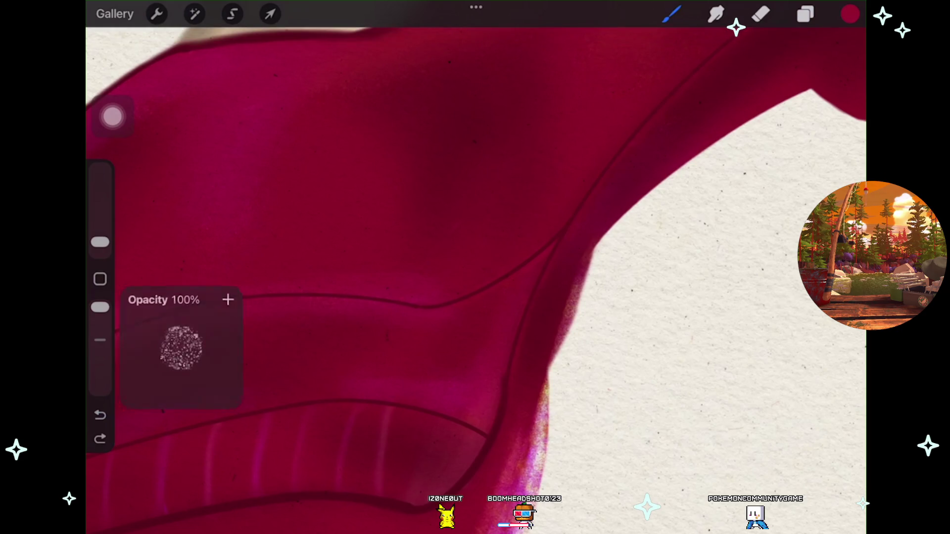
pyautogui.scroll(2, 475, 268)
pyautogui.scroll(2, 475, 267)
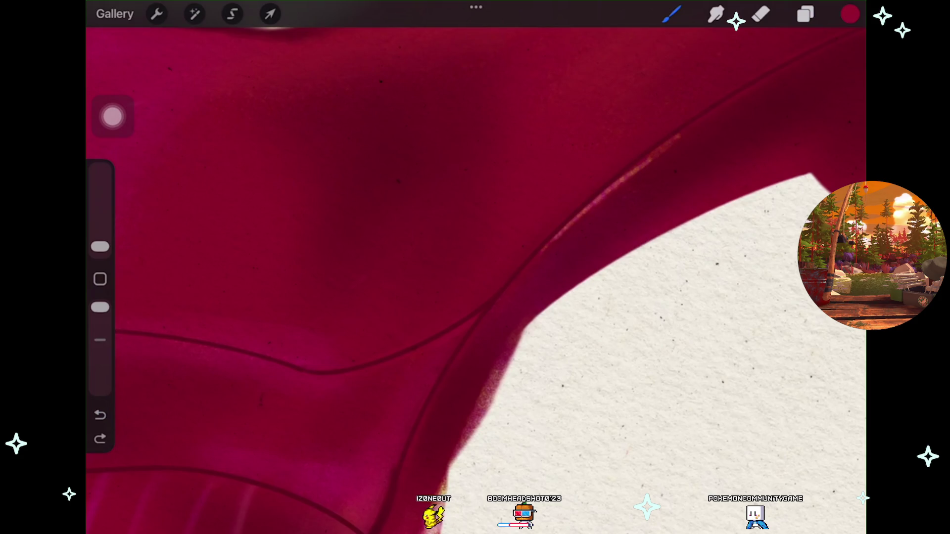
pyautogui.moveTo(579, 218); pyautogui.dragTo(695, 127)
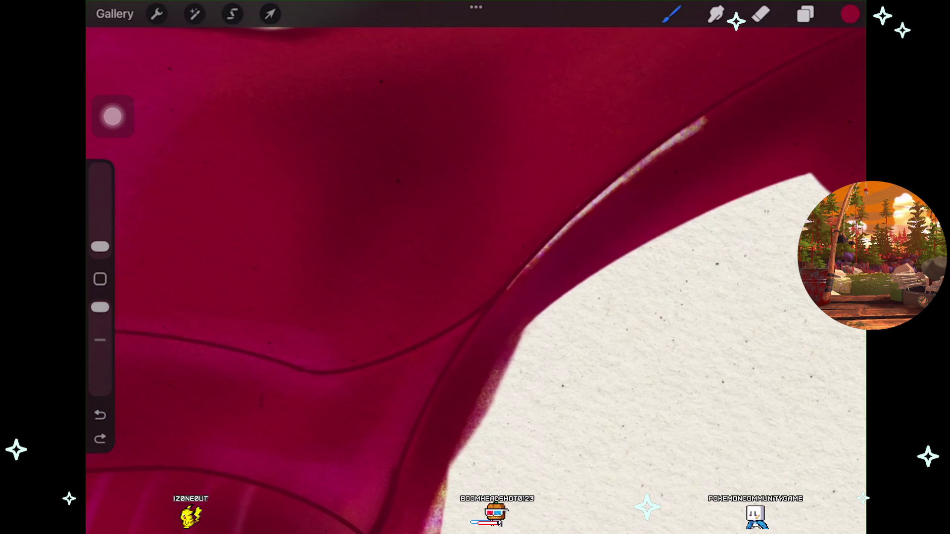
pyautogui.scroll(-3, 475, 268)
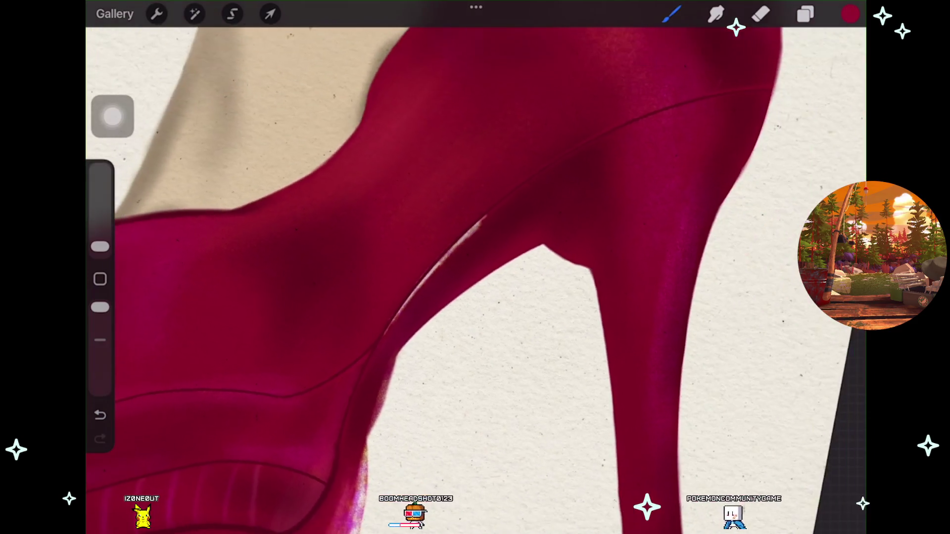
pyautogui.scroll(2, 475, 267)
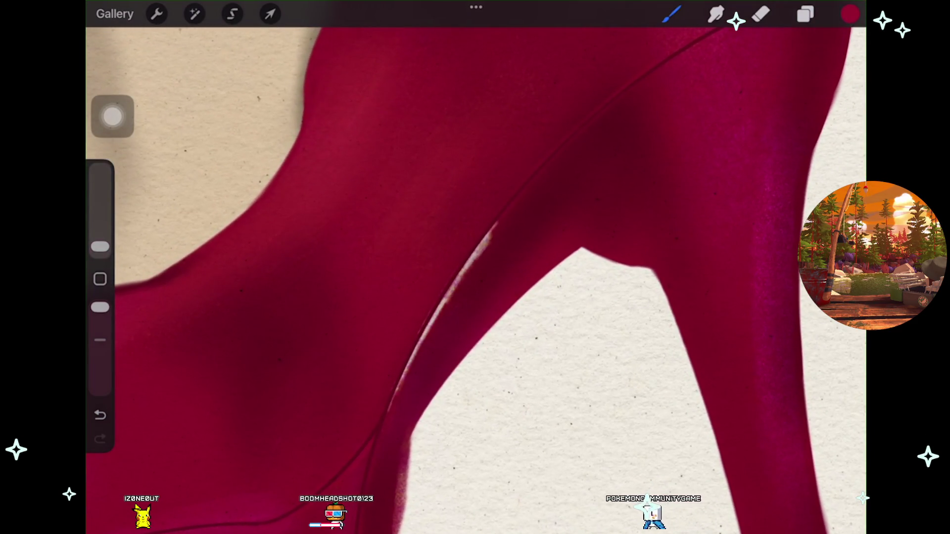
pyautogui.moveTo(495, 228); pyautogui.dragTo(539, 176)
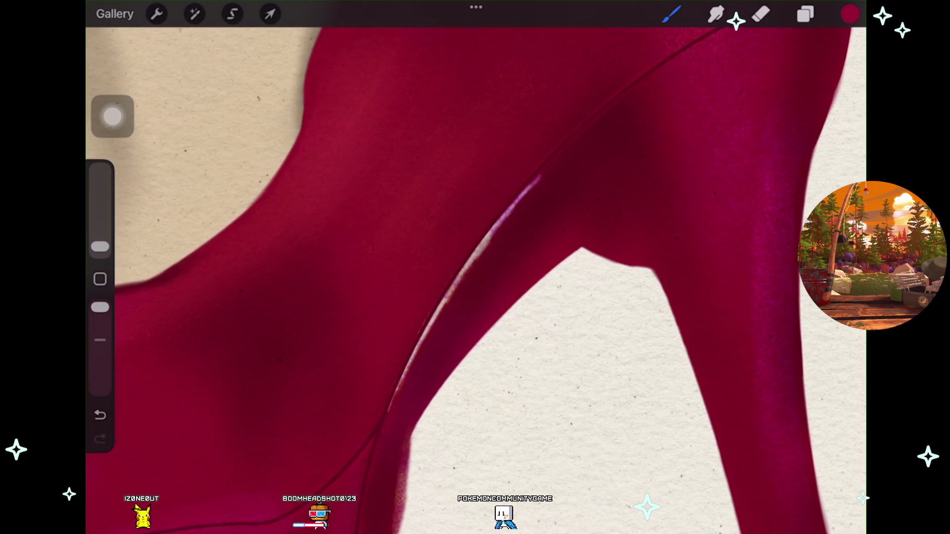
# With a 1–2% brush, add grainy pink texture up the shoe's left edge.
pyautogui.hscroll(-5, 475, 268)
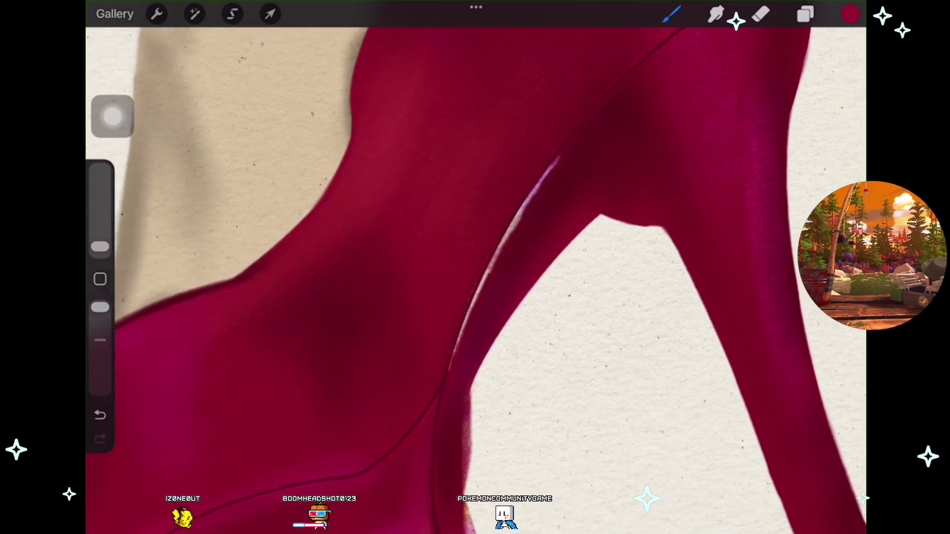
pyautogui.hscroll(-1, 475, 267)
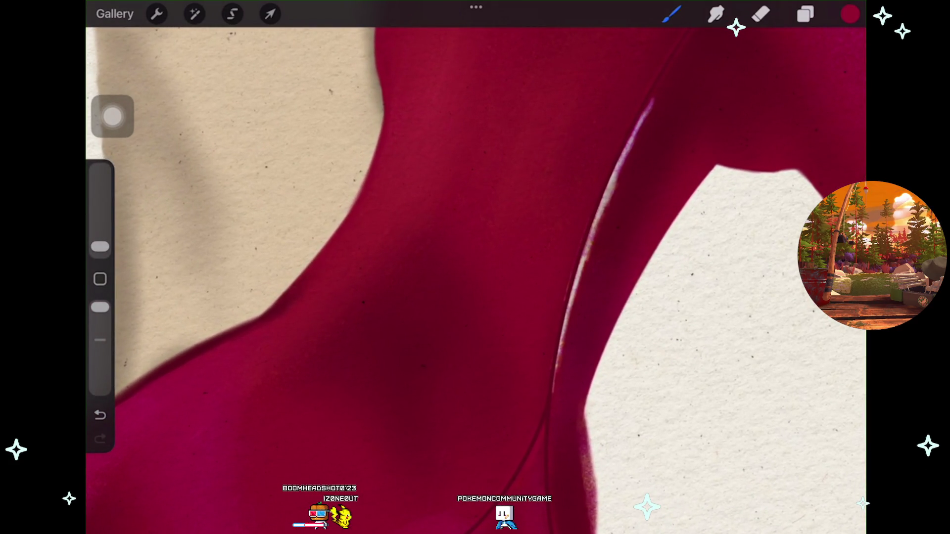
pyautogui.click(100, 246)
pyautogui.hscroll(-5, 475, 267)
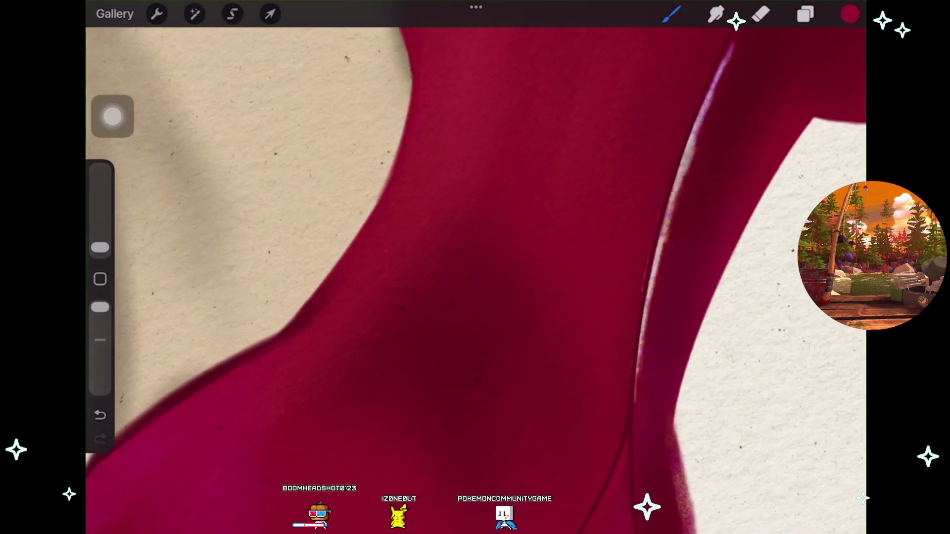
pyautogui.hotkey('ctrl', 'z')
pyautogui.moveTo(100, 247); pyautogui.dragTo(100, 241)
pyautogui.moveTo(415, 176); pyautogui.dragTo(344, 278)
pyautogui.moveTo(414, 156); pyautogui.dragTo(380, 226)
pyautogui.moveTo(429, 115); pyautogui.dragTo(412, 162)
pyautogui.scroll(-3, 475, 267)
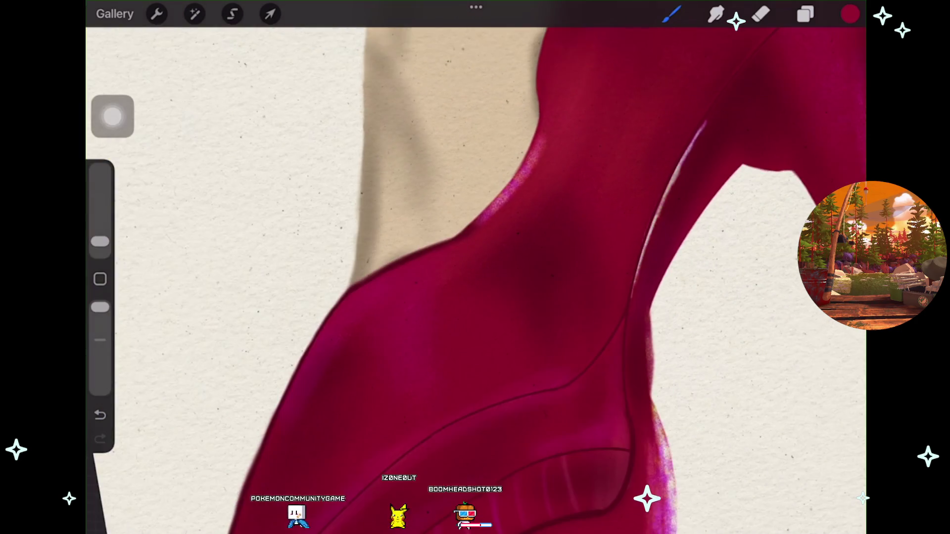
pyautogui.scroll(2, 475, 267)
pyautogui.scroll(-1, 475, 267)
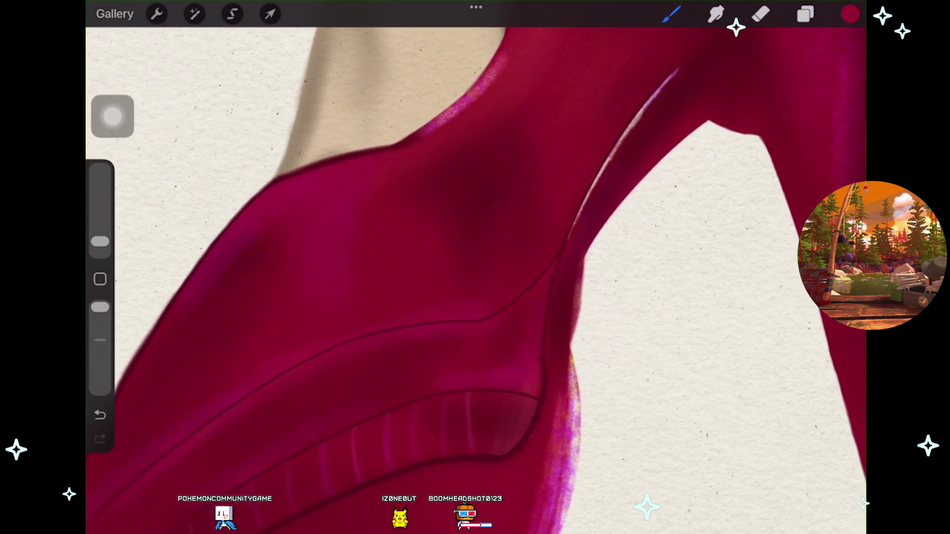
pyautogui.scroll(-3, 475, 268)
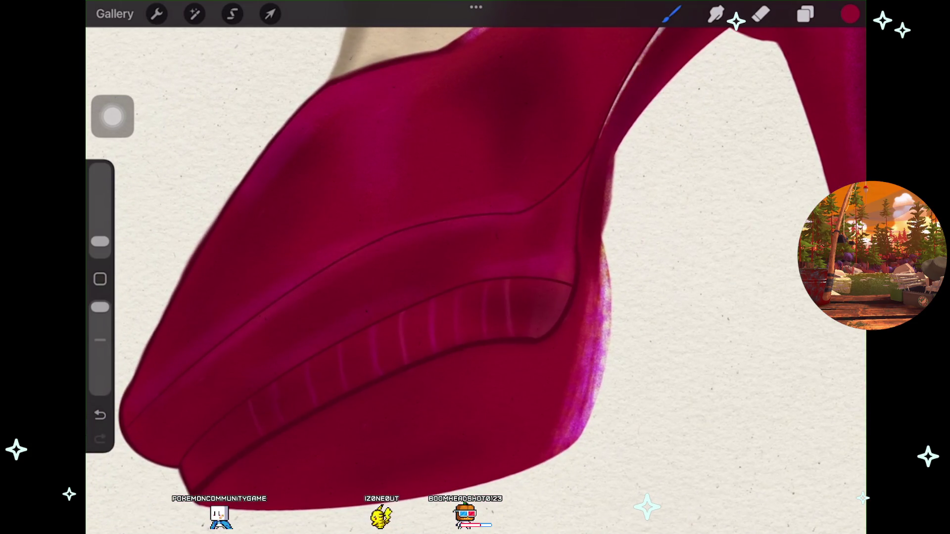
pyautogui.scroll(3, 475, 267)
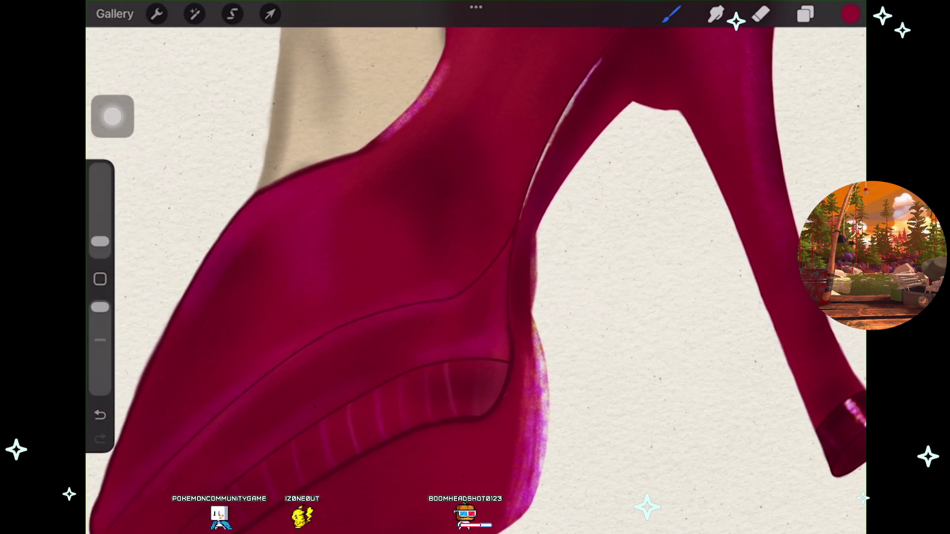
pyautogui.scroll(3, 475, 268)
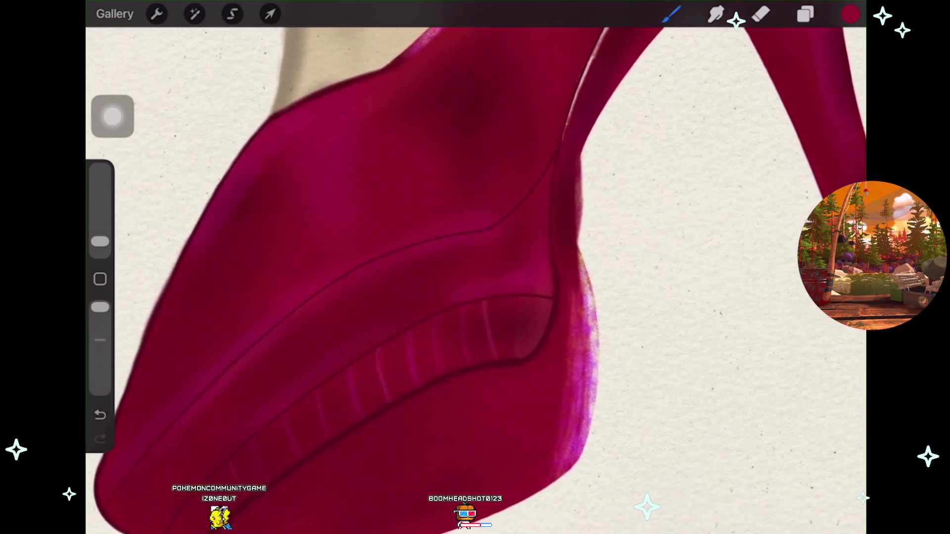
pyautogui.scroll(-2, 475, 268)
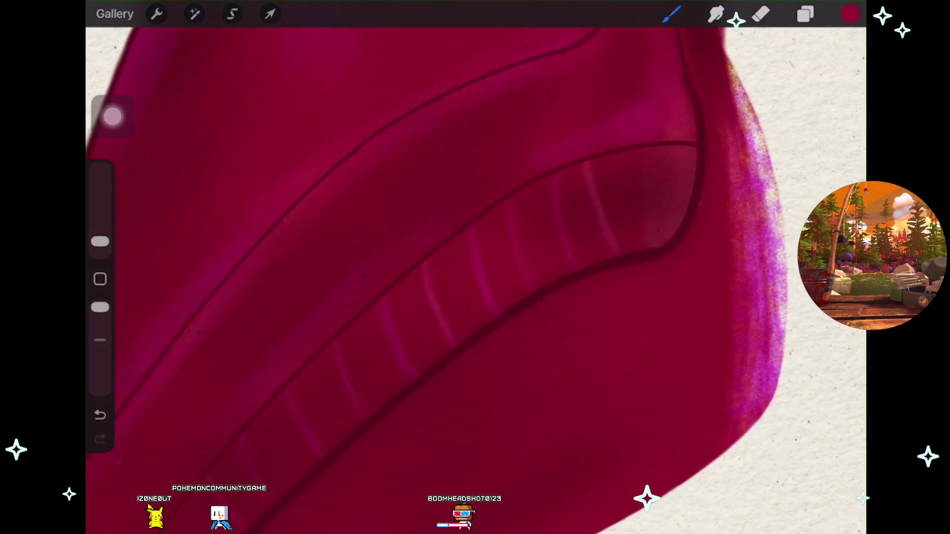
# Set the brush size to 1% and undo the stray orange stroke.
pyautogui.moveTo(100, 242); pyautogui.dragTo(100, 244)
pyautogui.scroll(3, 475, 267)
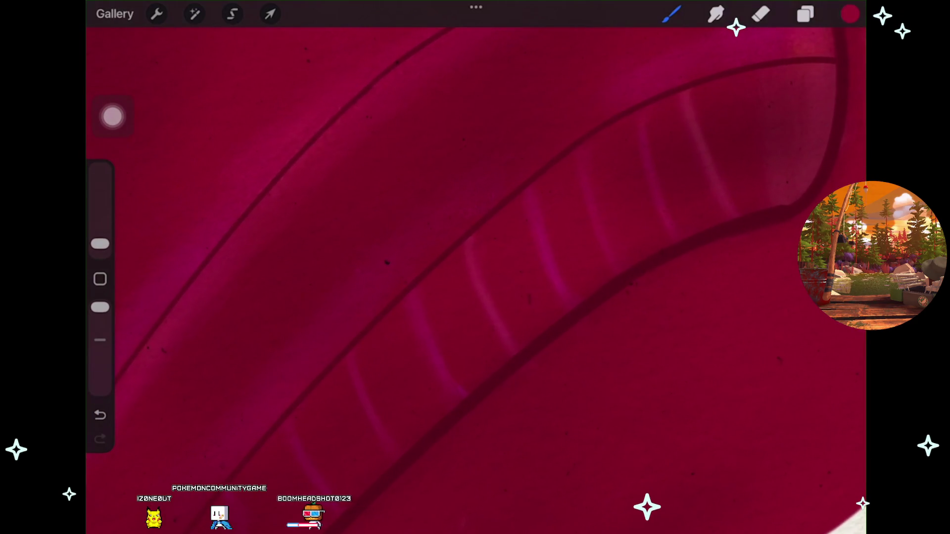
pyautogui.hotkey('ctrl', 'z')
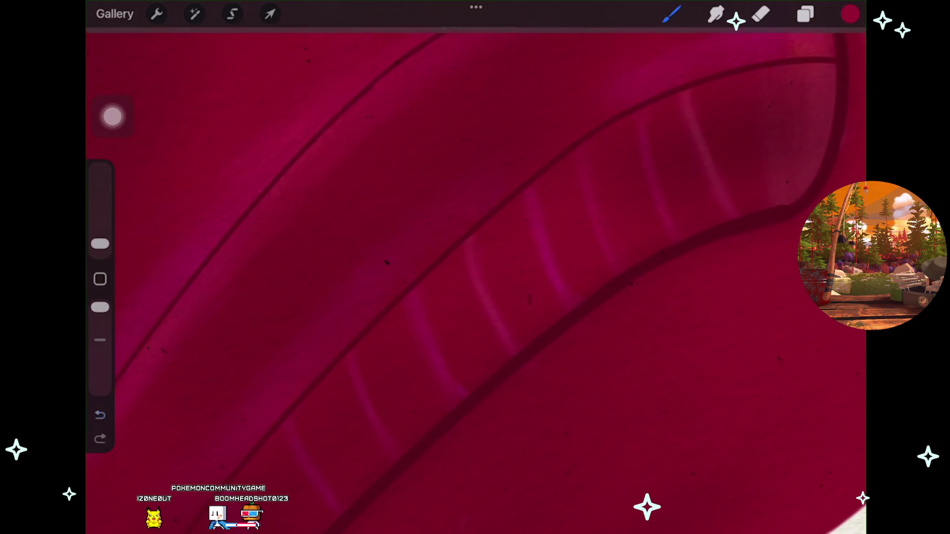
pyautogui.moveTo(100, 244); pyautogui.dragTo(100, 245)
pyautogui.scroll(2, 475, 267)
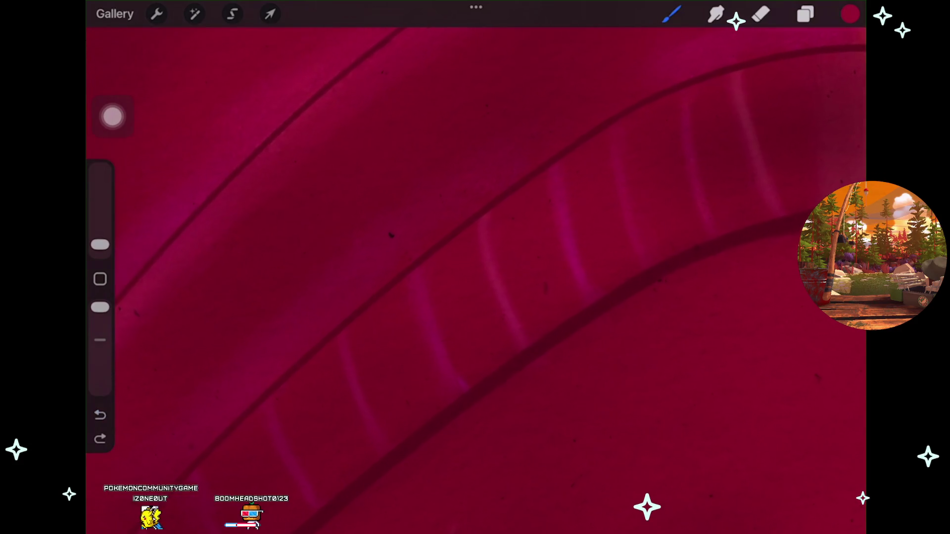
# Try several light stripe and edge-line highlights on the platform, undoing each one.
pyautogui.moveTo(500, 215); pyautogui.dragTo(614, 132)
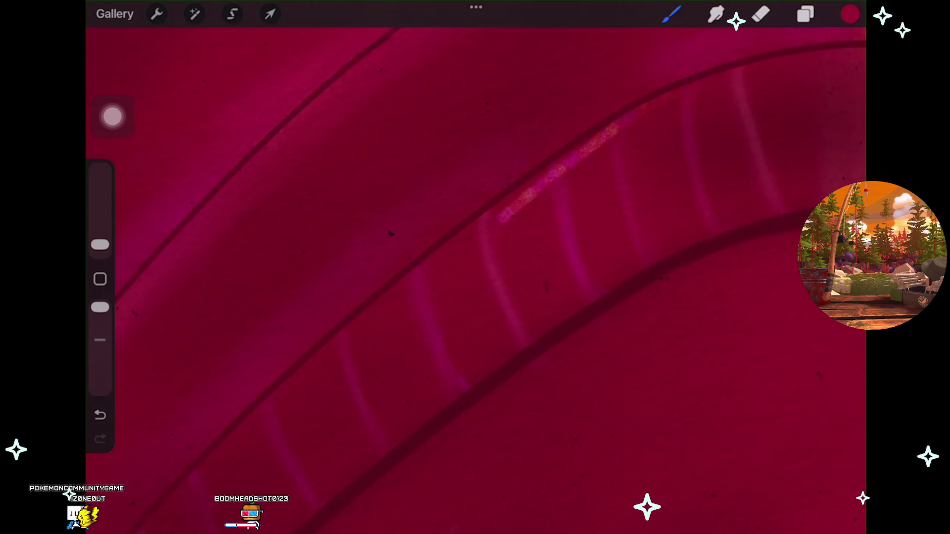
pyautogui.hotkey('ctrl', 'z')
pyautogui.scroll(2, 475, 267)
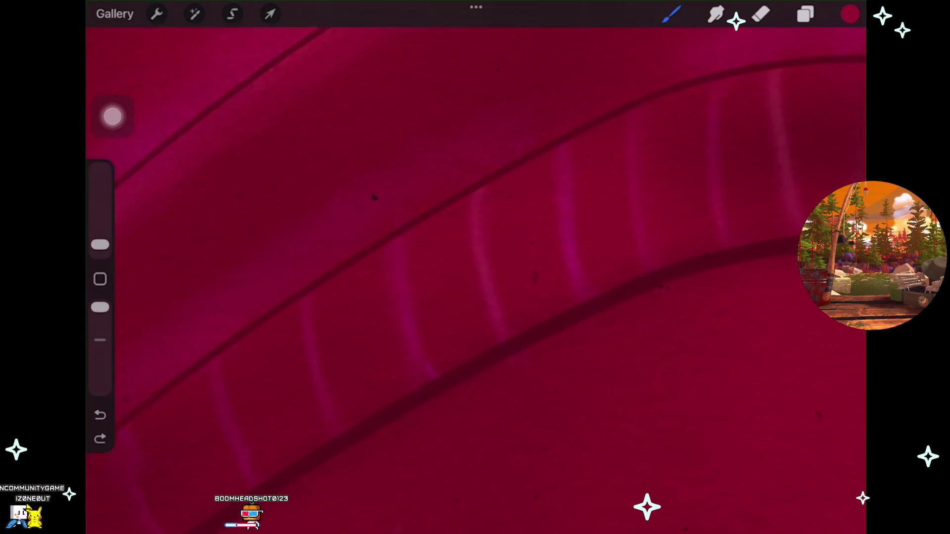
pyautogui.moveTo(530, 166); pyautogui.dragTo(614, 141)
pyautogui.hotkey('ctrl', 'z')
pyautogui.scroll(2, 475, 268)
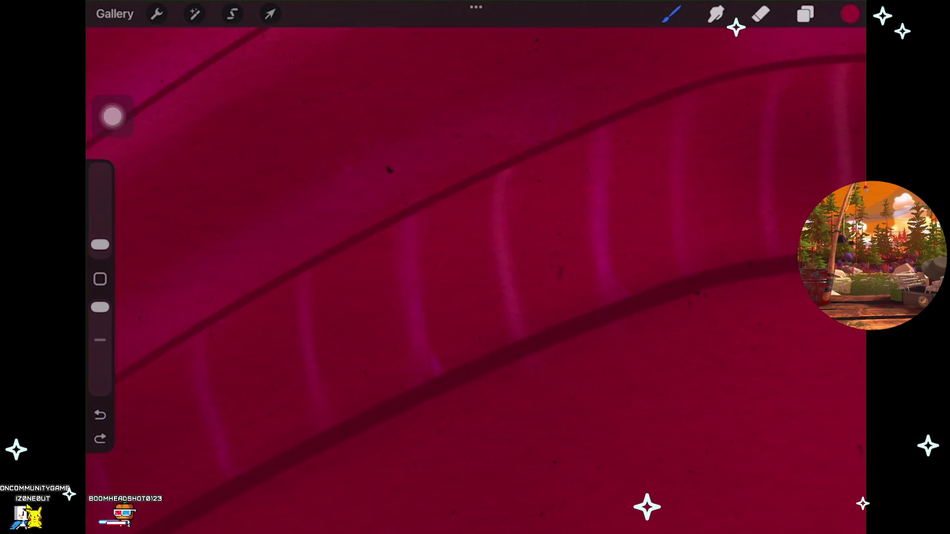
pyautogui.moveTo(520, 170); pyautogui.dragTo(675, 102)
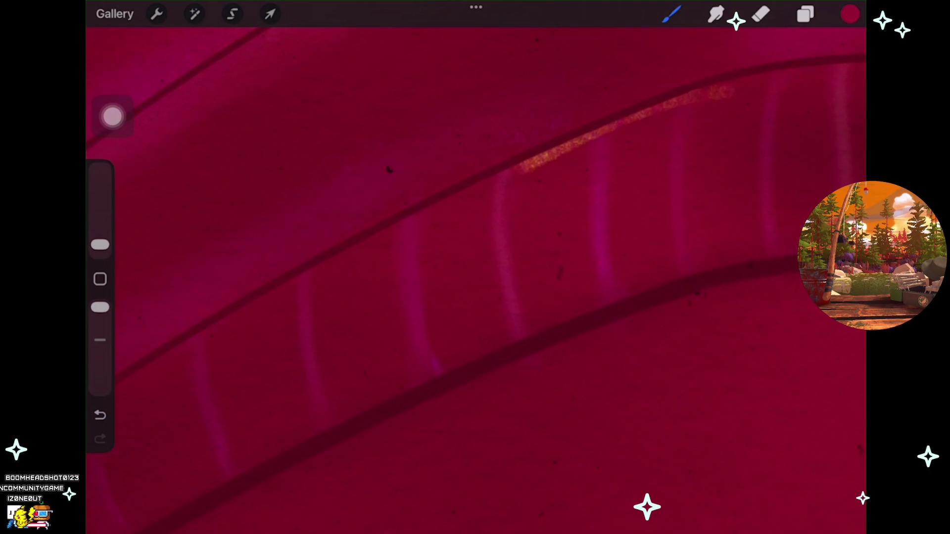
pyautogui.hotkey('ctrl', 'z')
pyautogui.scroll(2, 475, 267)
# Remove the small light mark, then add a white platform glint and a pink upper-edge highlight.
pyautogui.moveTo(572, 133); pyautogui.dragTo(596, 121)
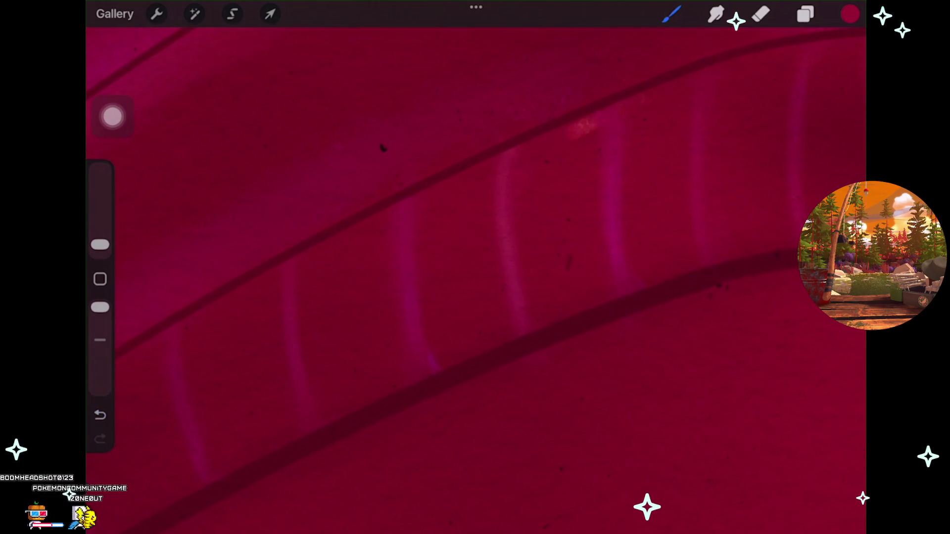
pyautogui.hotkey('ctrl', 'z')
pyautogui.scroll(2, 475, 267)
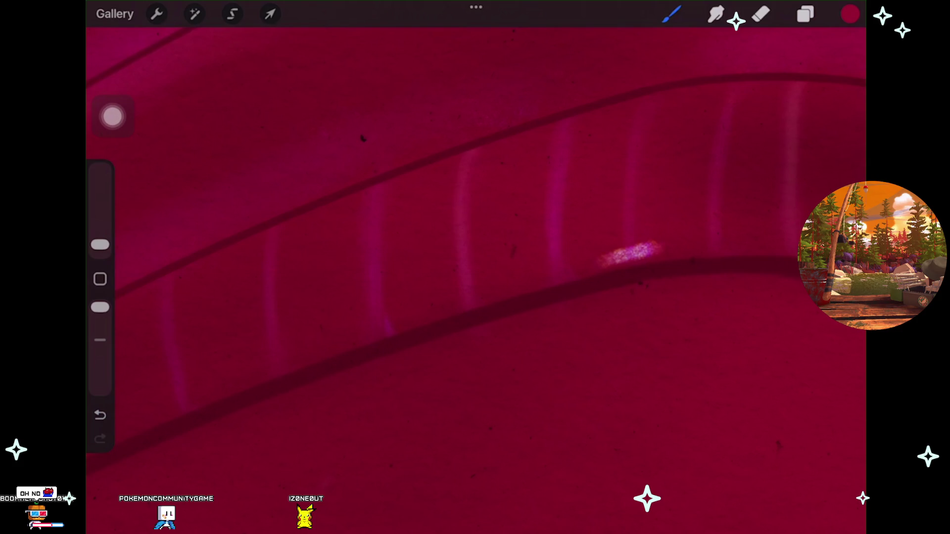
pyautogui.hotkey('ctrl', 'z')
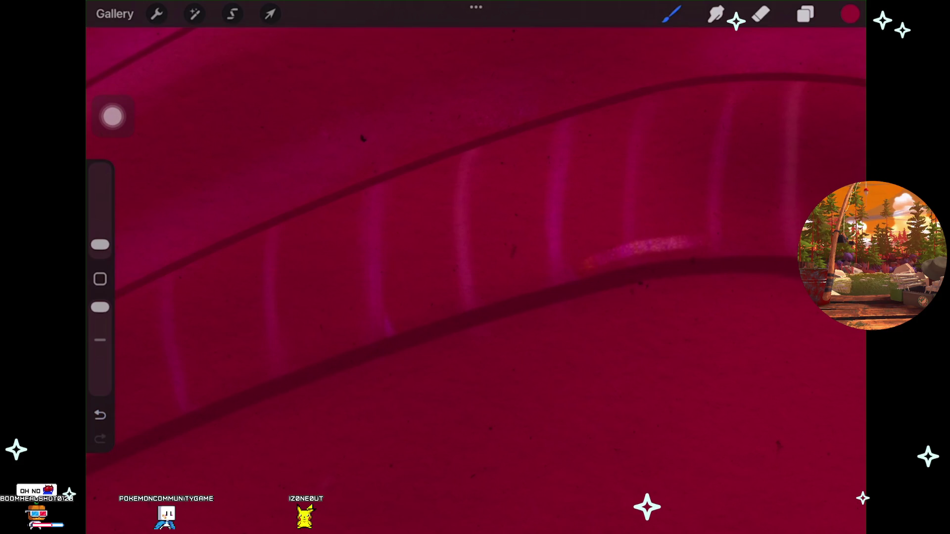
pyautogui.scroll(-3, 475, 267)
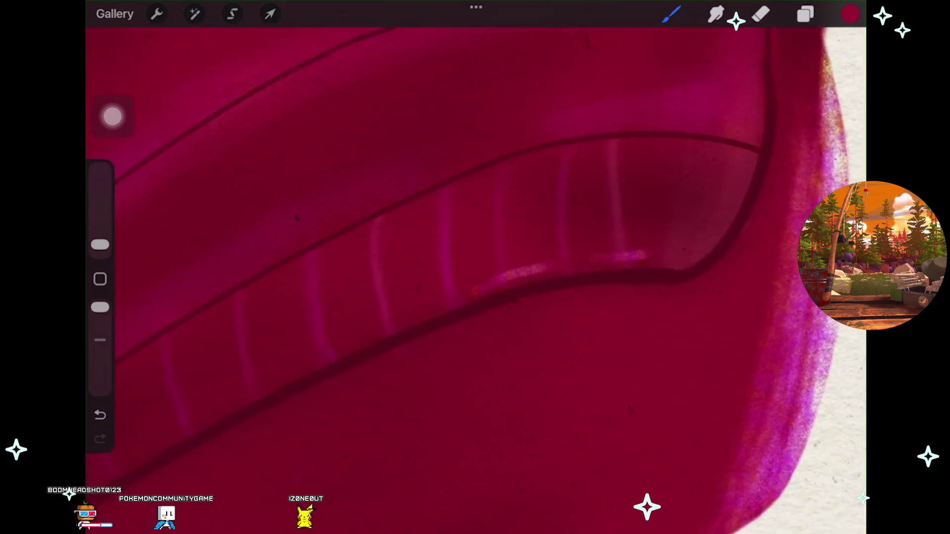
pyautogui.moveTo(594, 254); pyautogui.dragTo(626, 251)
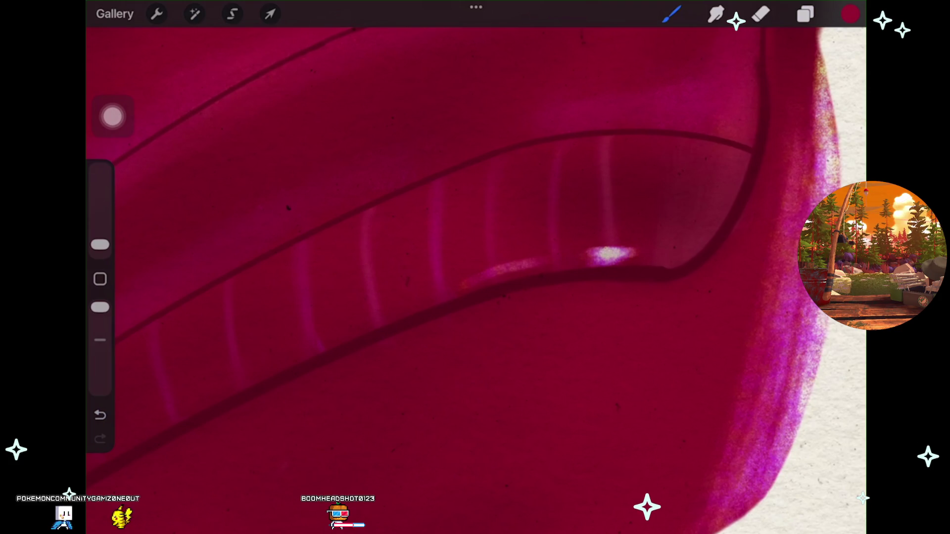
pyautogui.moveTo(475, 166); pyautogui.dragTo(544, 150)
# Replace the pink stroke with a brighter, longer highlight along the platform's upper rim.
pyautogui.hotkey('ctrl', 'z')
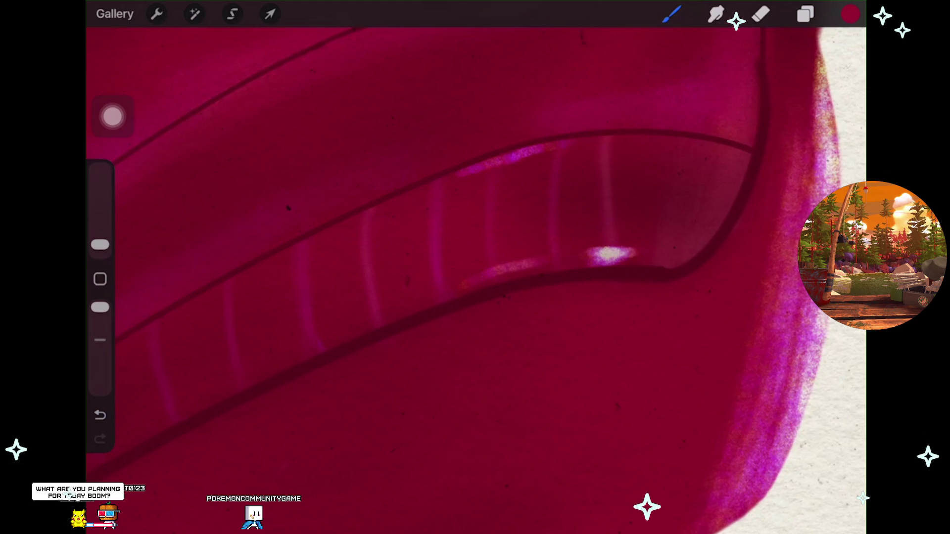
pyautogui.scroll(-3, 475, 267)
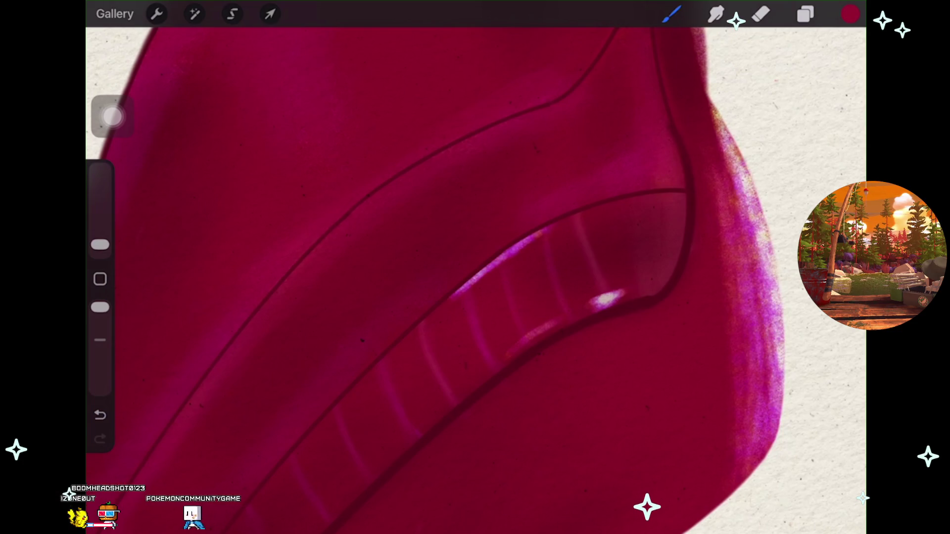
pyautogui.scroll(3, 475, 267)
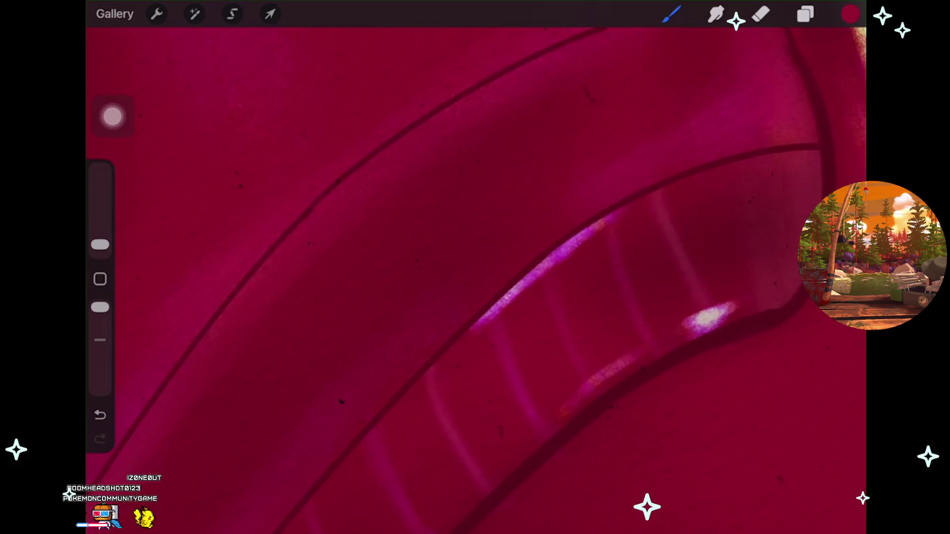
pyautogui.moveTo(572, 245); pyautogui.dragTo(638, 208)
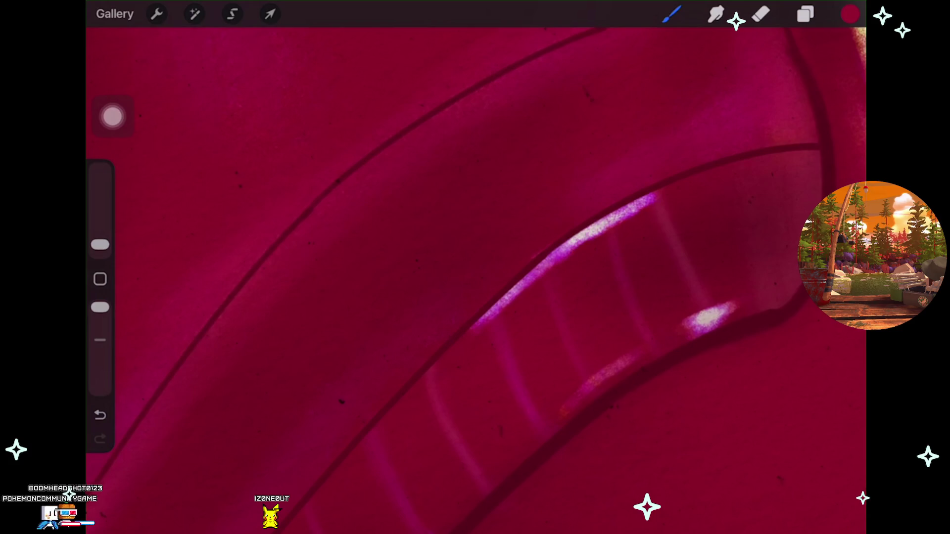
pyautogui.hotkey('ctrl', 'z')
pyautogui.moveTo(584, 236); pyautogui.dragTo(628, 212)
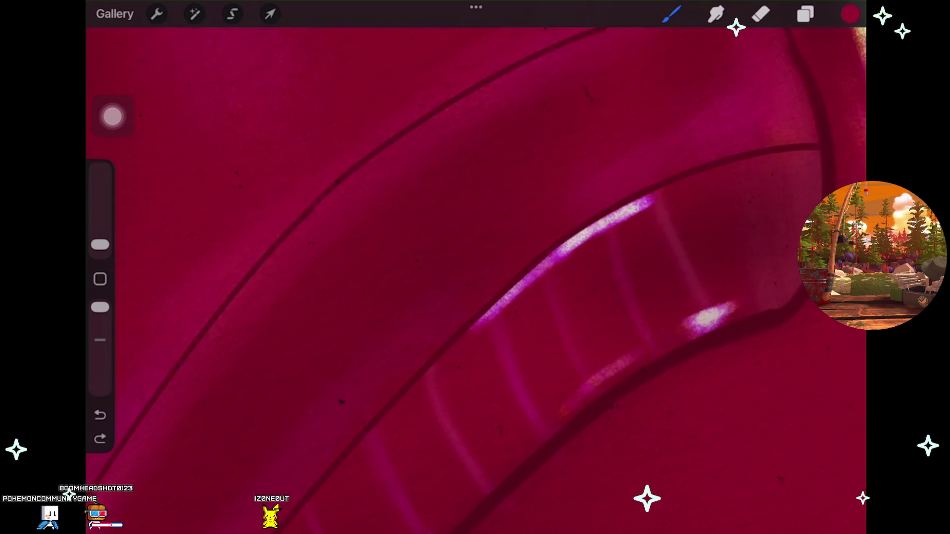
pyautogui.scroll(-5, 475, 268)
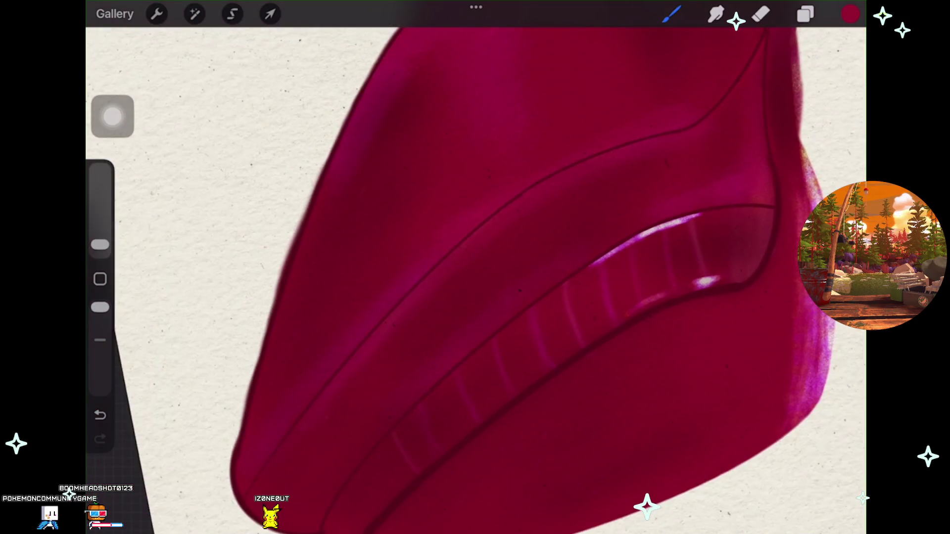
# Check the Layers panel, undo the last paint stroke, and make the brush slightly larger.
pyautogui.scroll(-5, 475, 268)
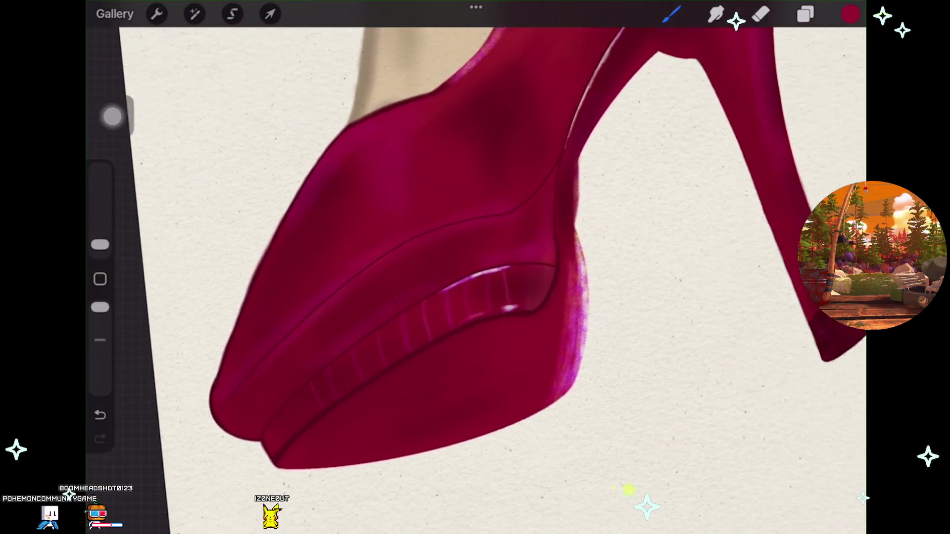
pyautogui.scroll(-3, 475, 267)
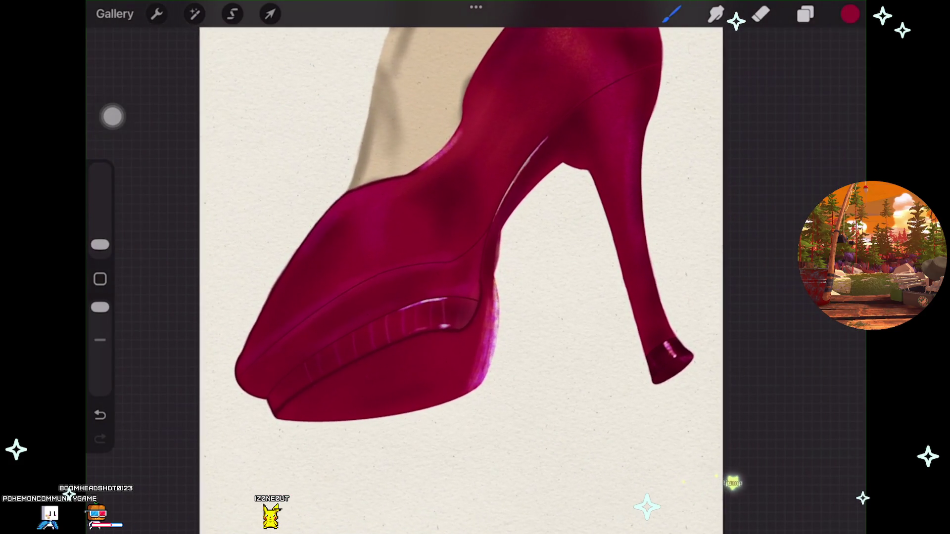
pyautogui.scroll(2, 475, 268)
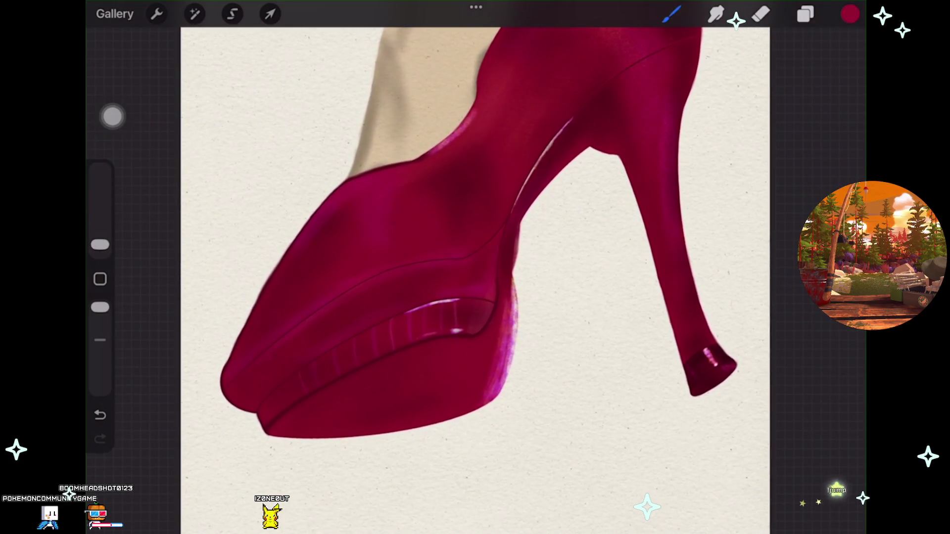
pyautogui.click(805, 14)
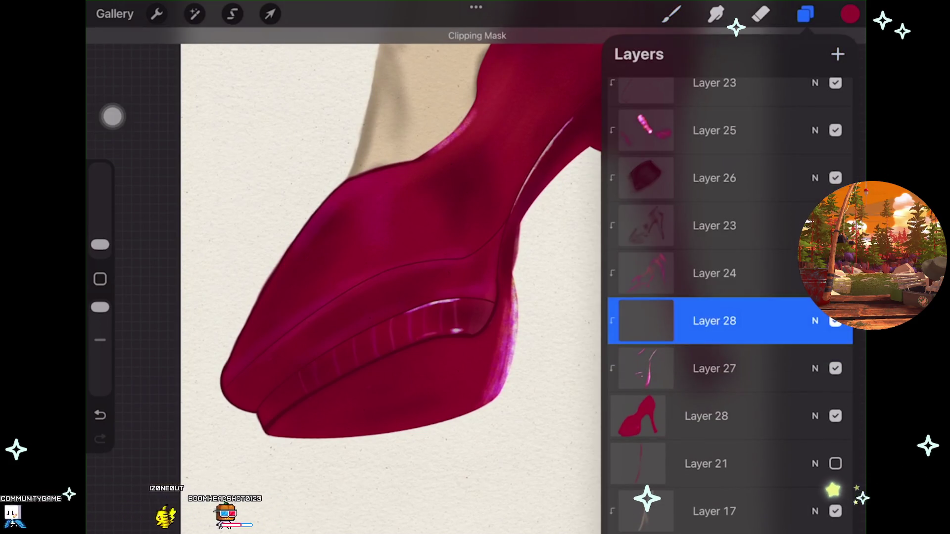
pyautogui.scroll(2, 391, 277)
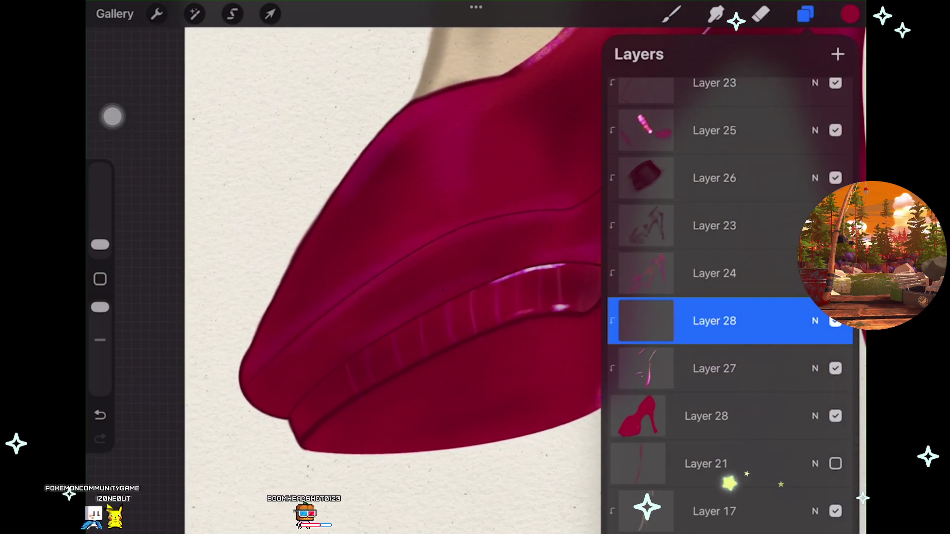
pyautogui.click(805, 14)
pyautogui.hotkey('ctrl', 'z')
pyautogui.moveTo(100, 245); pyautogui.dragTo(100, 242)
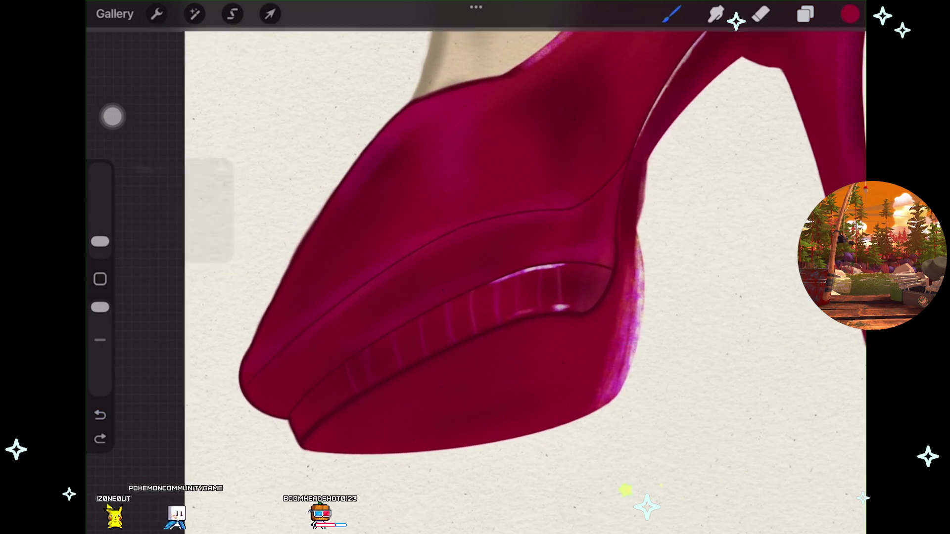
# Undo rejected strokes and restore the pink highlight along the platform rim.
pyautogui.scroll(2, 525, 258)
pyautogui.hotkey('ctrl', 'z')
pyautogui.scroll(2, 525, 257)
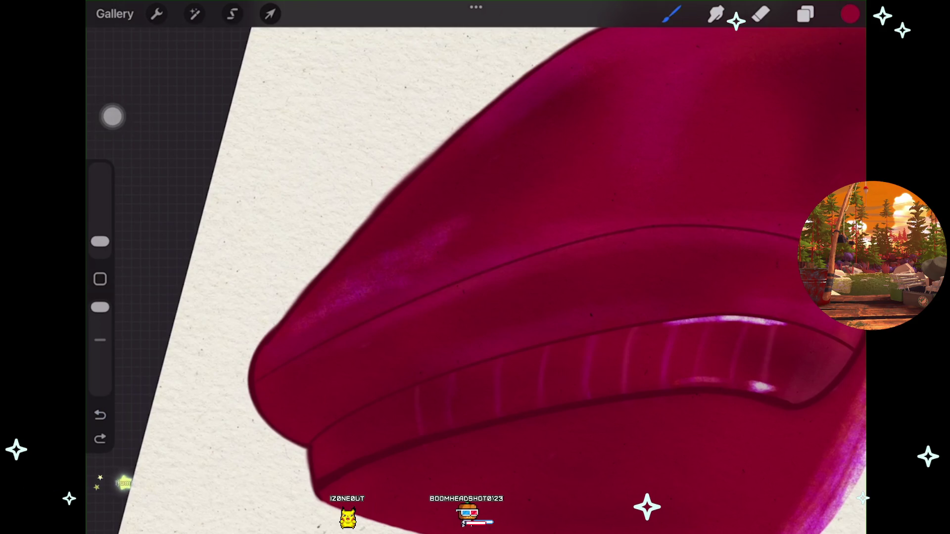
pyautogui.scroll(-3, 475, 268)
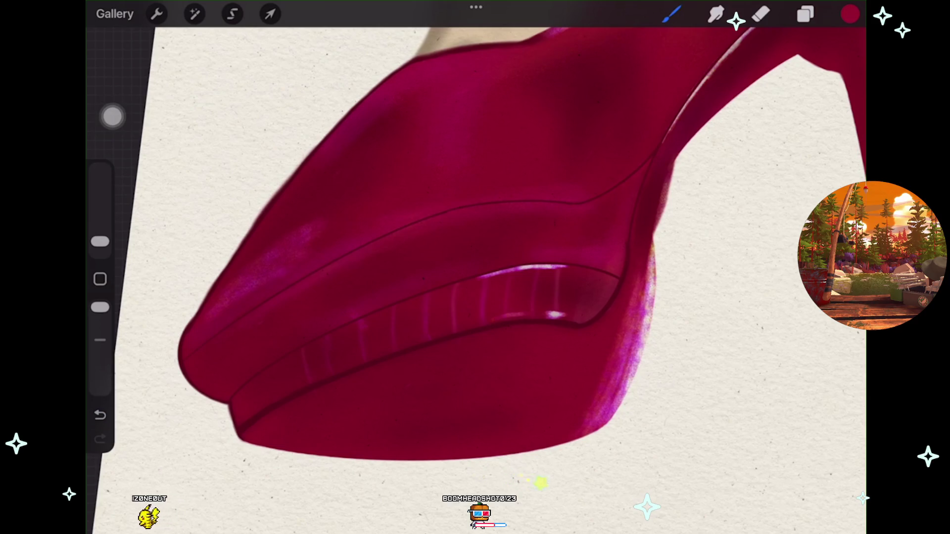
pyautogui.scroll(2, 475, 267)
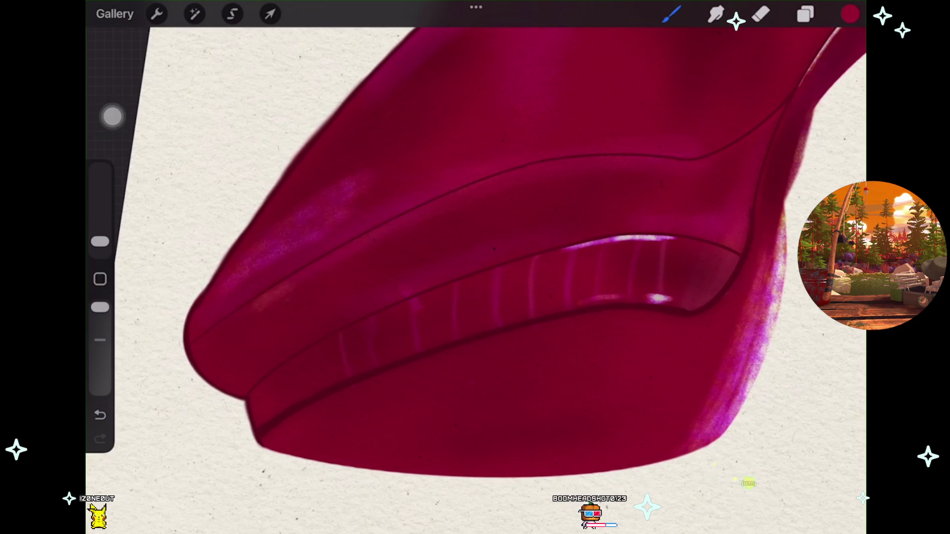
pyautogui.hotkey('ctrl', 'z')
pyautogui.scroll(2, 476, 267)
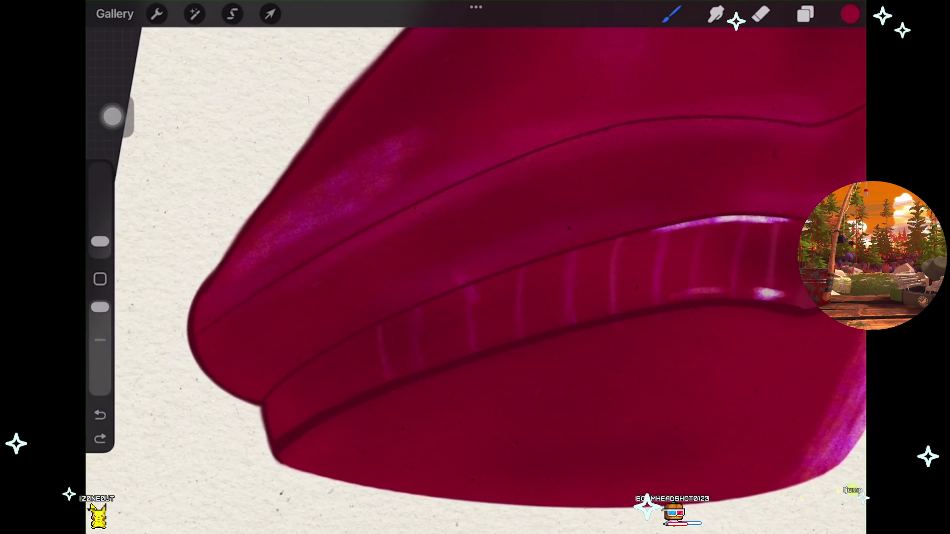
pyautogui.hotkey('ctrl', 'shift', 'z')
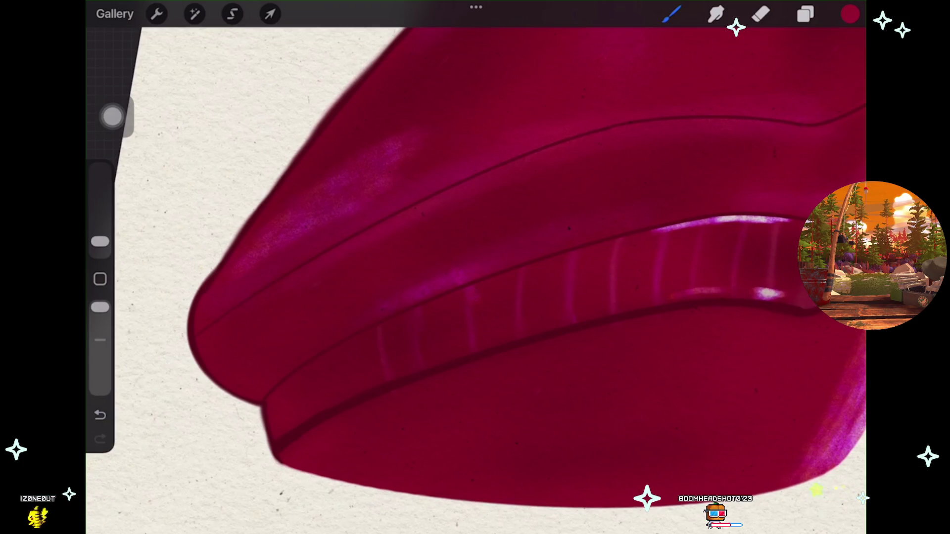
# Refine the thin pink arch-edge highlight down toward the heel with undo and redo.
pyautogui.scroll(-2, 475, 267)
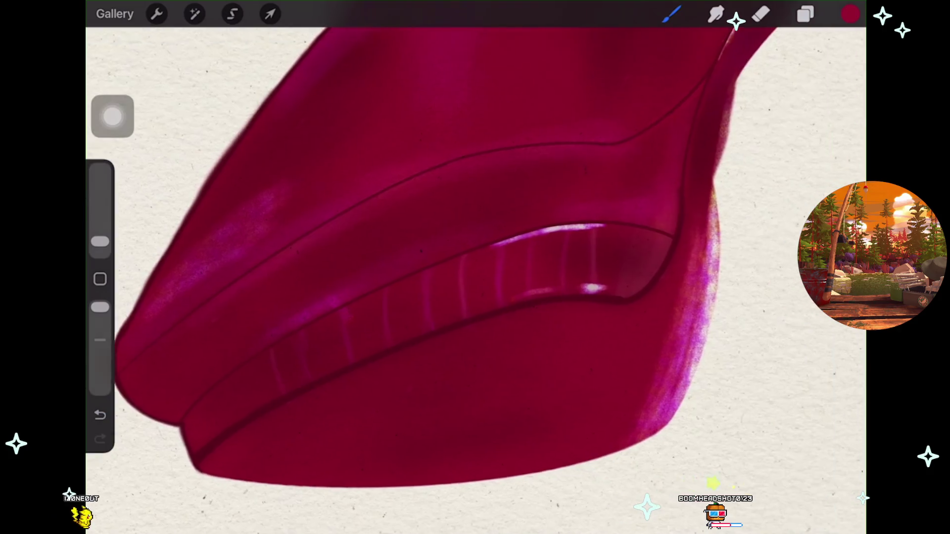
pyautogui.scroll(2, 475, 267)
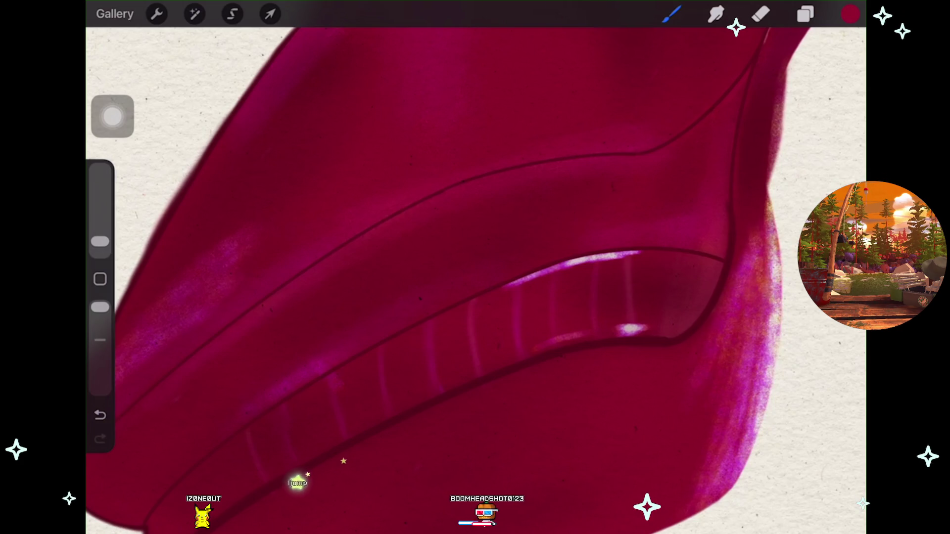
pyautogui.hotkey('ctrl', 'z')
pyautogui.hotkey('ctrl', 'z')
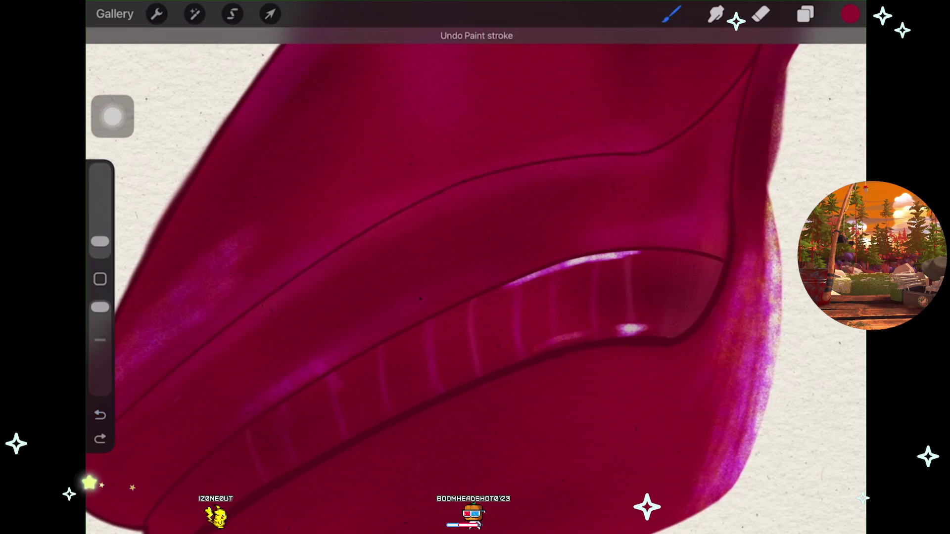
pyautogui.scroll(-5, 475, 267)
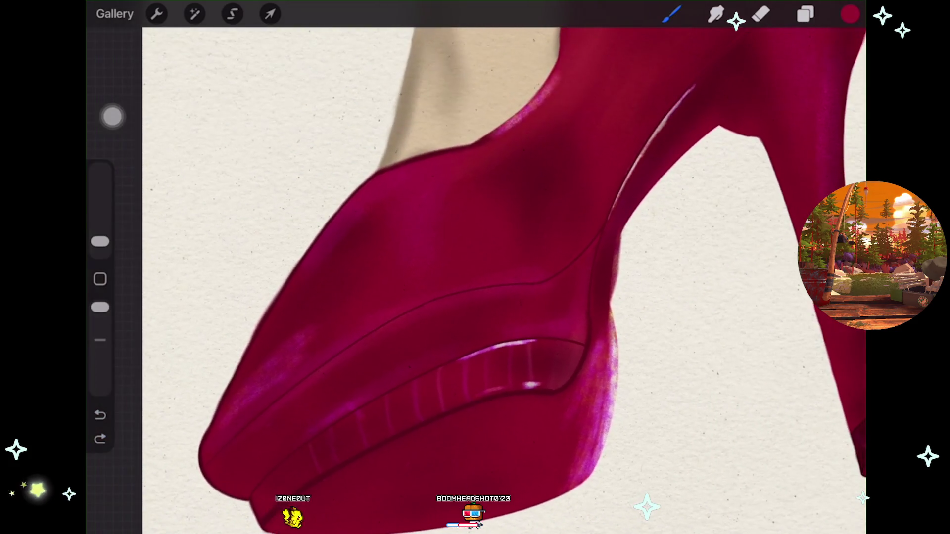
pyautogui.scroll(5, 326, 268)
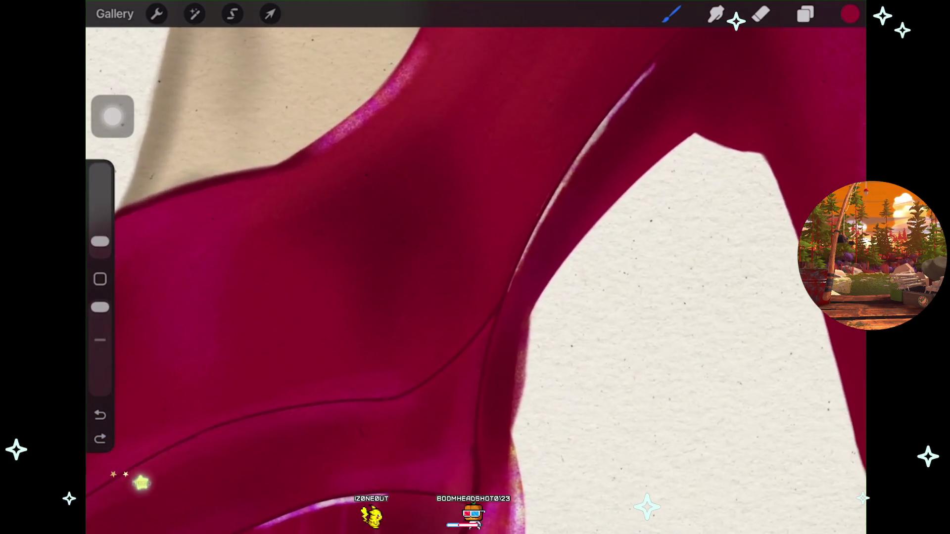
pyautogui.hotkey('ctrl', 'shift', 'z')
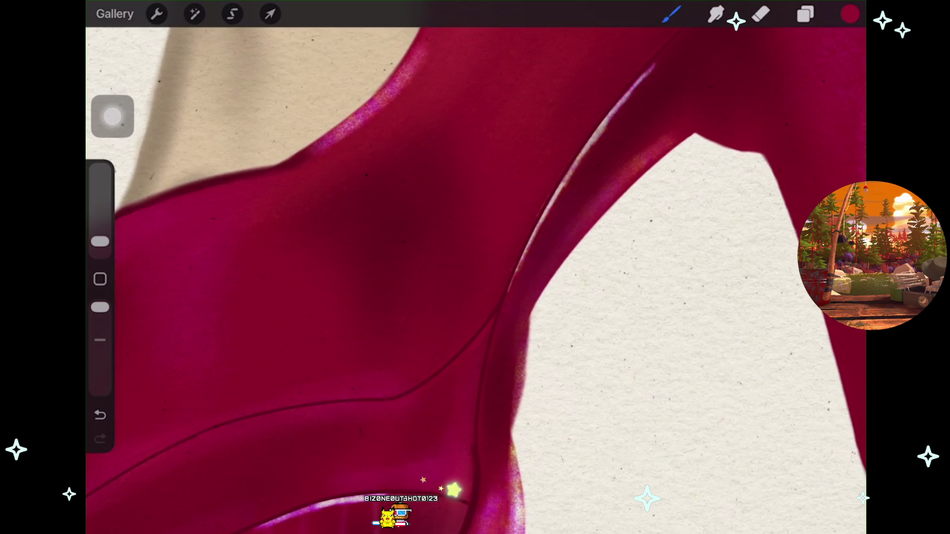
pyautogui.scroll(-5, 475, 267)
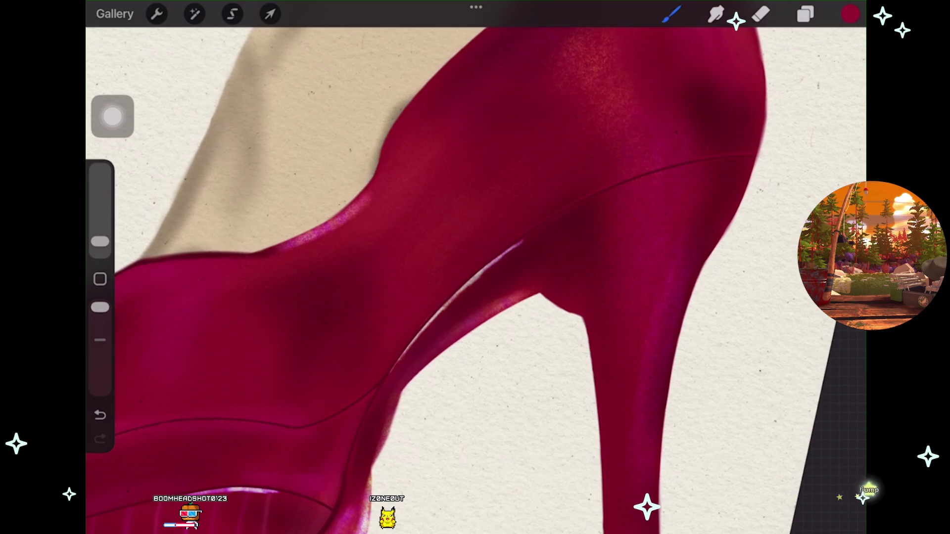
pyautogui.hotkey('ctrl', 'z')
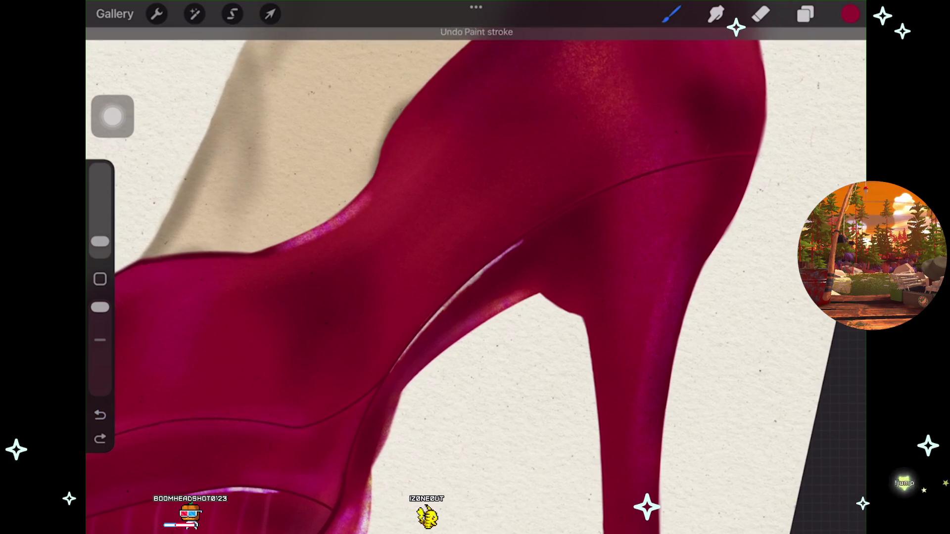
pyautogui.scroll(-5, 476, 277)
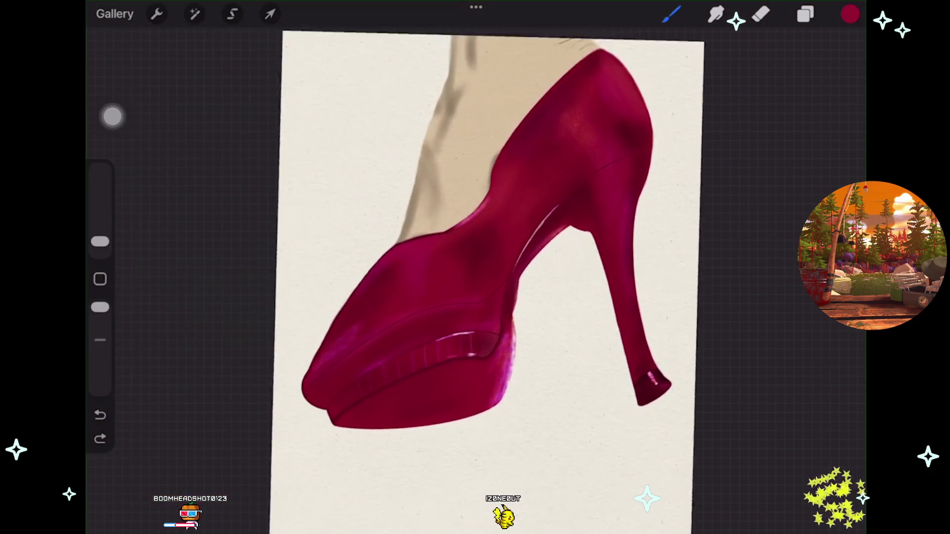
pyautogui.hscroll(3, 476, 277)
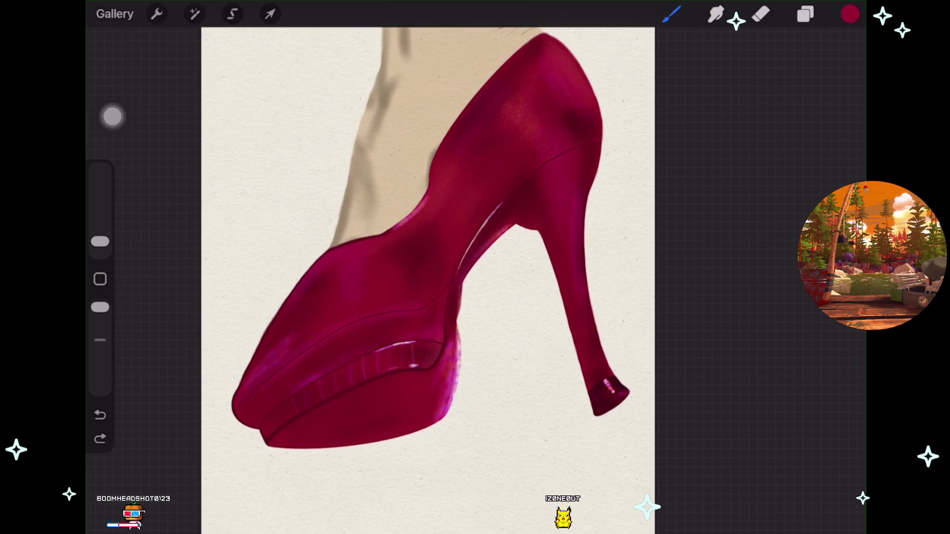
pyautogui.scroll(3, 426, 277)
# Select Layer 27 and add a new Layer 29 above it.
pyautogui.scroll(3, 426, 277)
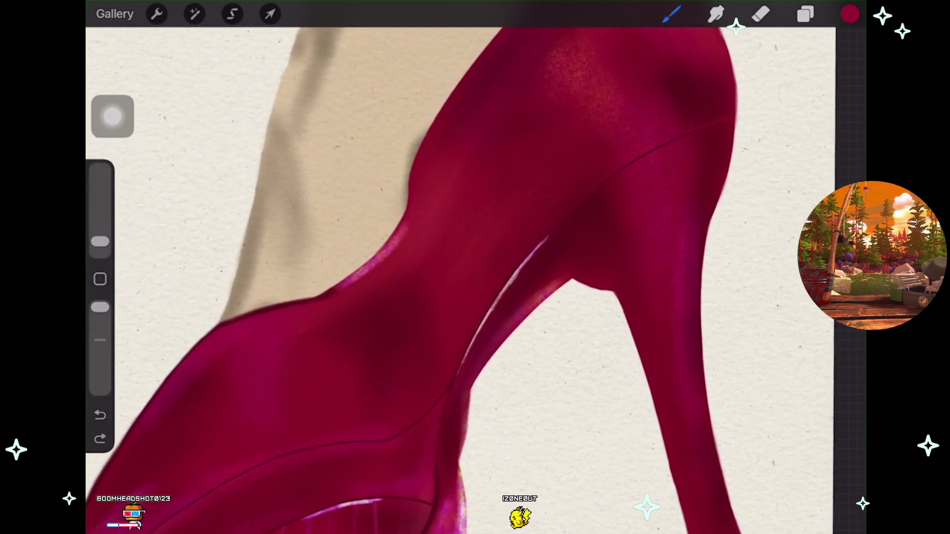
pyautogui.click(806, 14)
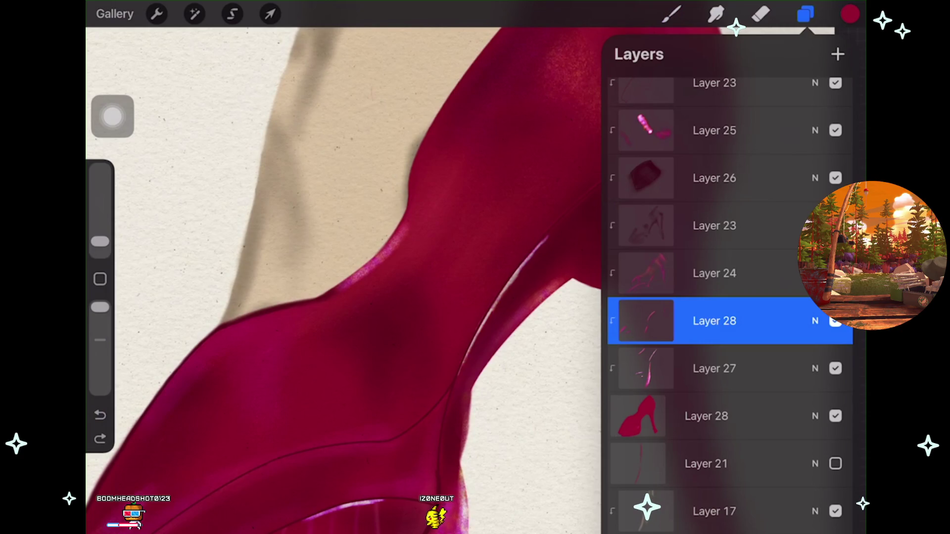
pyautogui.hotkey('ctrl', 'shift', 'z')
pyautogui.scroll(-3, 346, 277)
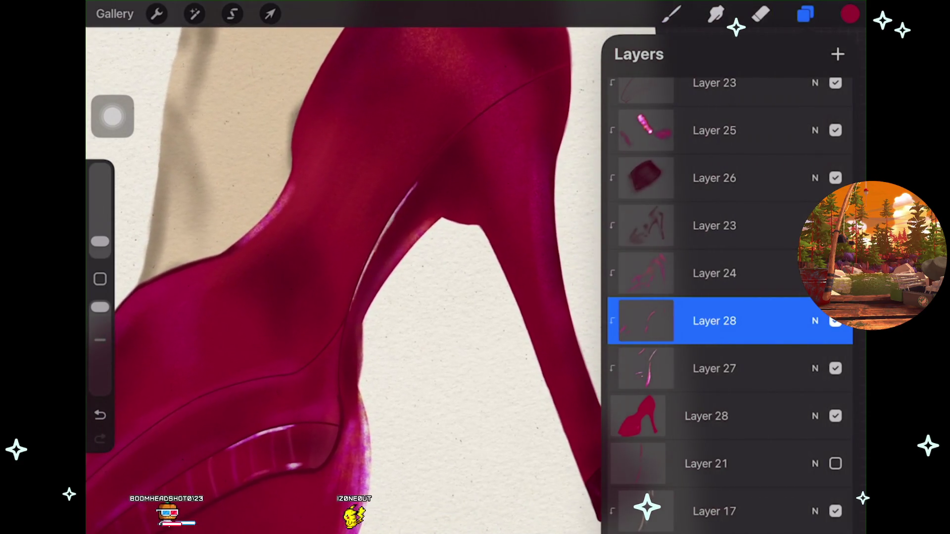
pyautogui.click(714, 369)
pyautogui.click(836, 369)
pyautogui.click(836, 369)
pyautogui.click(714, 368)
pyautogui.click(714, 369)
pyautogui.click(838, 54)
pyautogui.click(672, 14)
# Set the brush to 2% and test pale pink highlights along the heel seam, undoing them.
pyautogui.scroll(3, 475, 278)
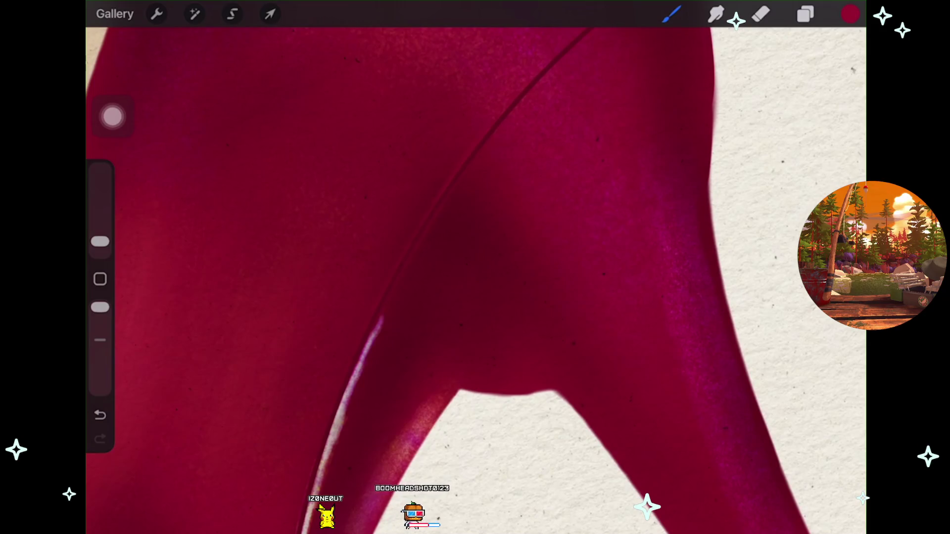
pyautogui.scroll(-3, 475, 278)
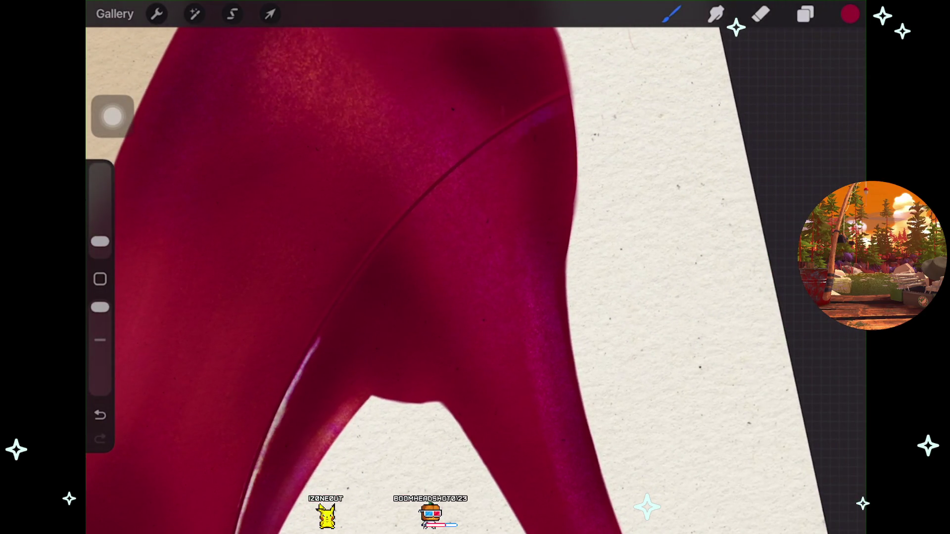
pyautogui.hotkey('ctrl', 'z')
pyautogui.moveTo(100, 241); pyautogui.dragTo(100, 244)
pyautogui.scroll(2, 475, 277)
pyautogui.moveTo(607, 106); pyautogui.dragTo(563, 129)
pyautogui.hotkey('ctrl', 'z')
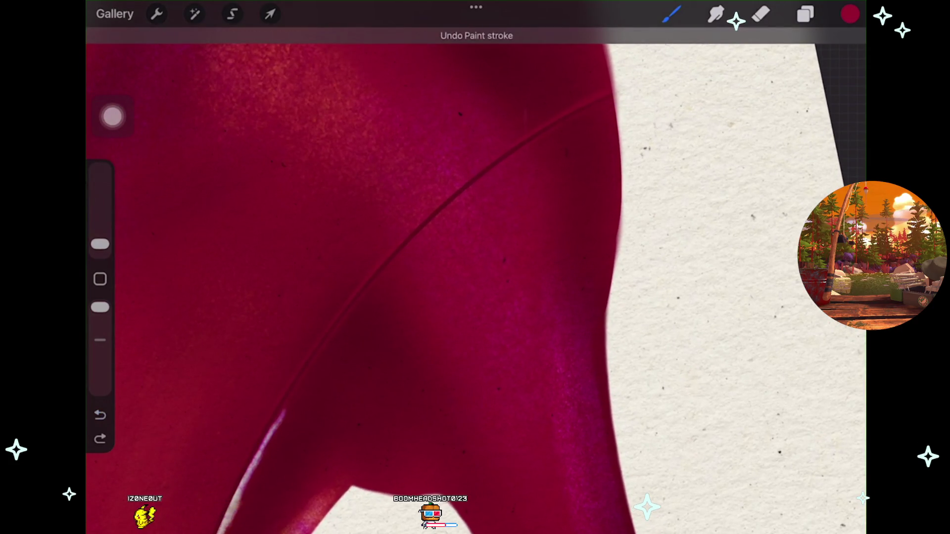
pyautogui.scroll(2, 475, 278)
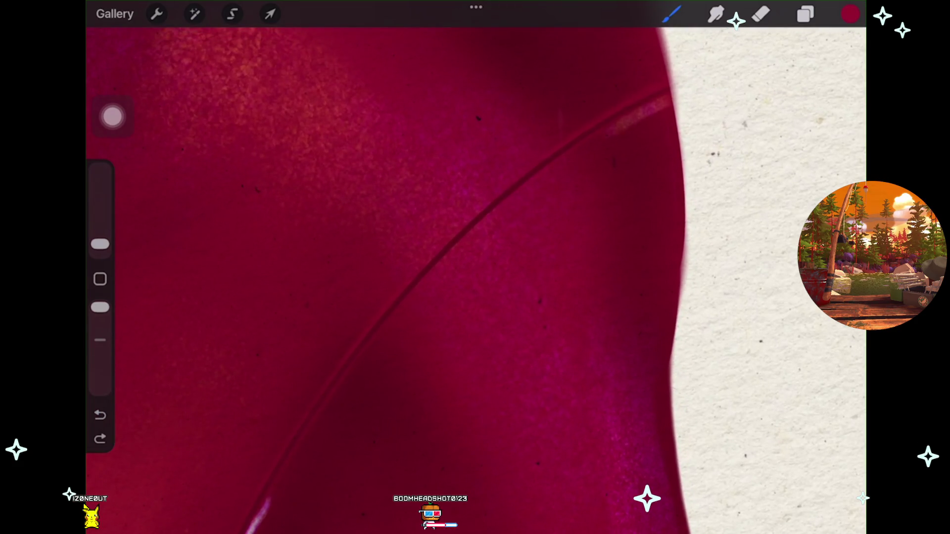
pyautogui.hotkey('ctrl', 'z')
pyautogui.scroll(2, 475, 278)
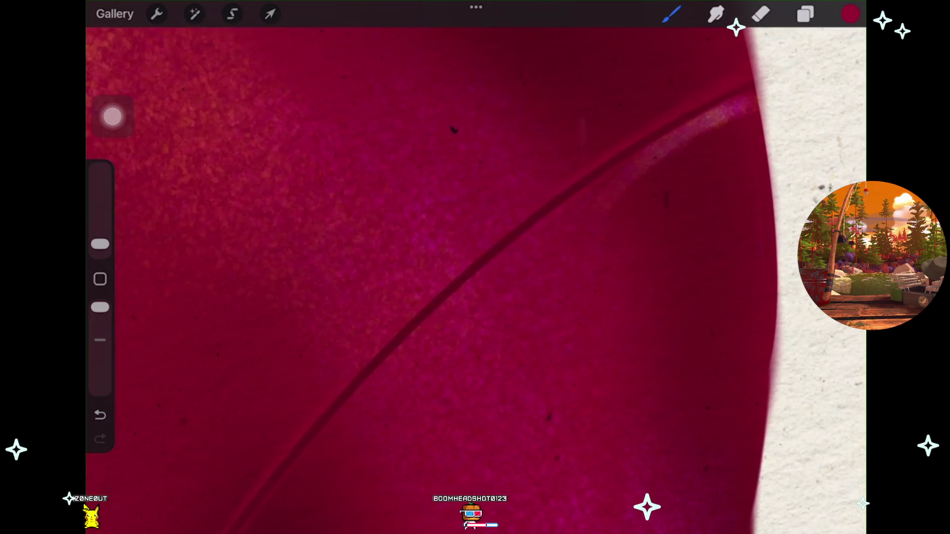
pyautogui.hotkey('ctrl', 'z')
# Leave a faint pink gloss along the heel seam after undoing stronger pink and magenta strokes.
pyautogui.moveTo(750, 96); pyautogui.dragTo(638, 163)
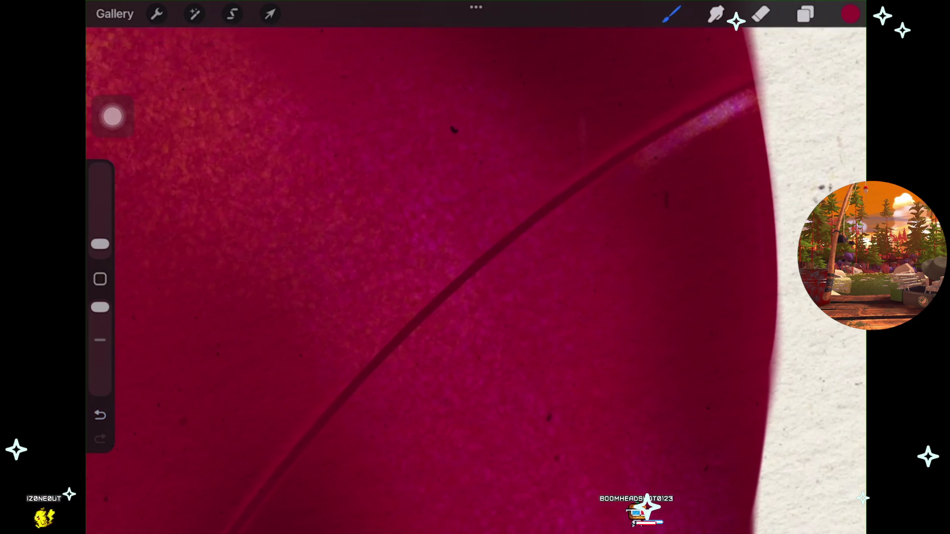
pyautogui.scroll(-5, 426, 267)
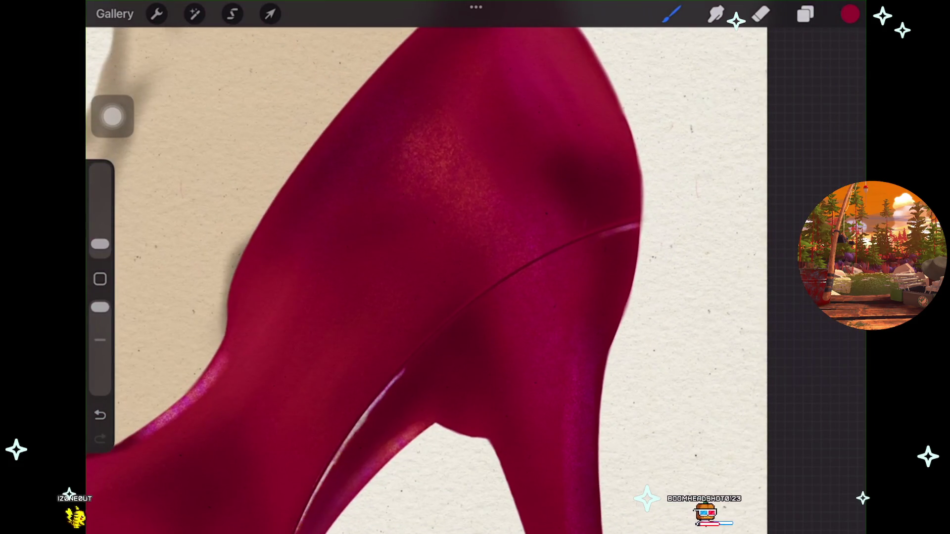
pyautogui.scroll(-3, 426, 267)
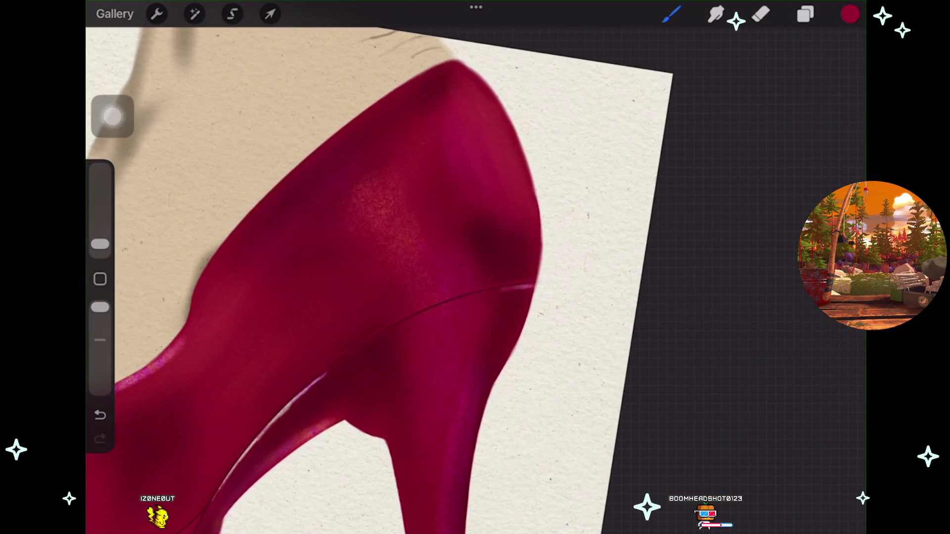
pyautogui.hotkey('ctrl', 'z')
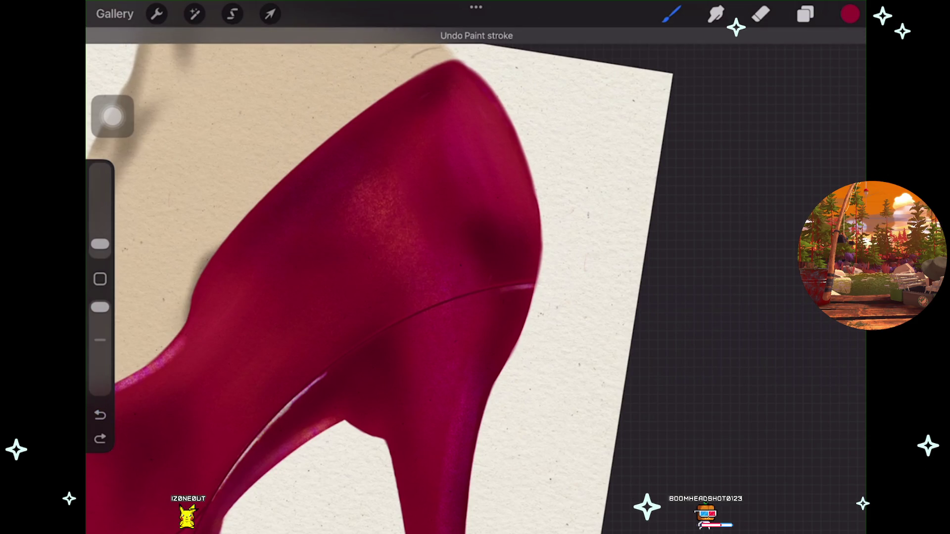
pyautogui.hotkey('ctrl', 'z')
pyautogui.scroll(3, 425, 268)
pyautogui.moveTo(495, 118); pyautogui.dragTo(559, 198)
pyautogui.hotkey('ctrl', 'z')
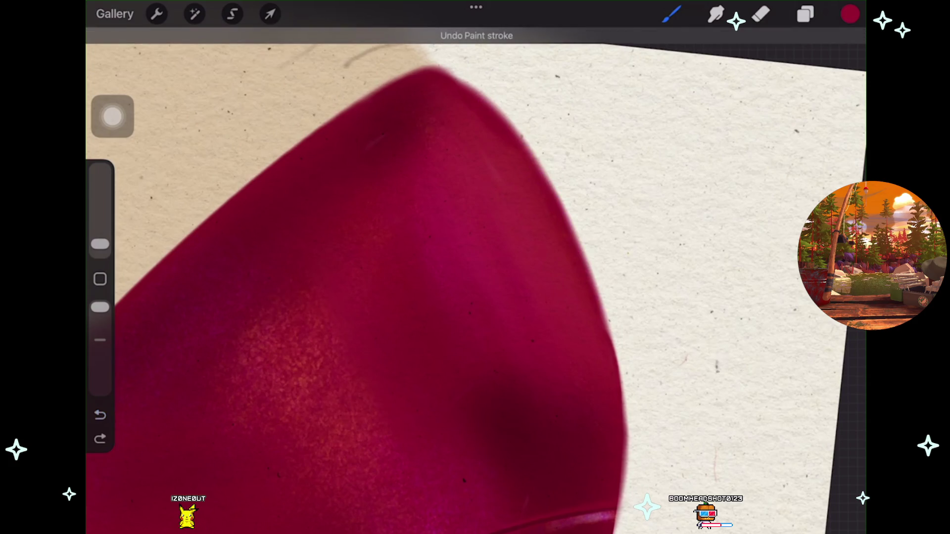
pyautogui.moveTo(99, 244); pyautogui.dragTo(100, 239)
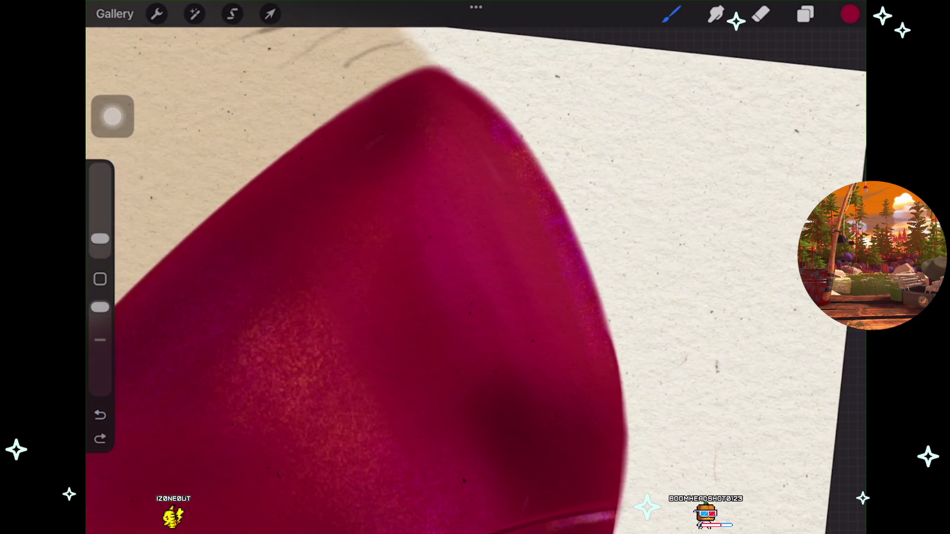
pyautogui.hotkey('ctrl', 'shift', 'z')
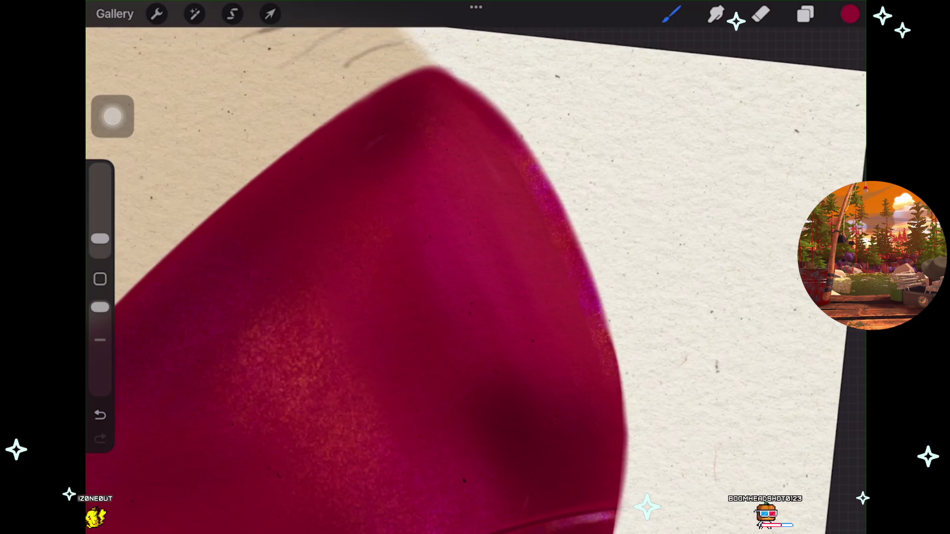
pyautogui.hotkey('ctrl', 'z')
pyautogui.scroll(-5, 475, 267)
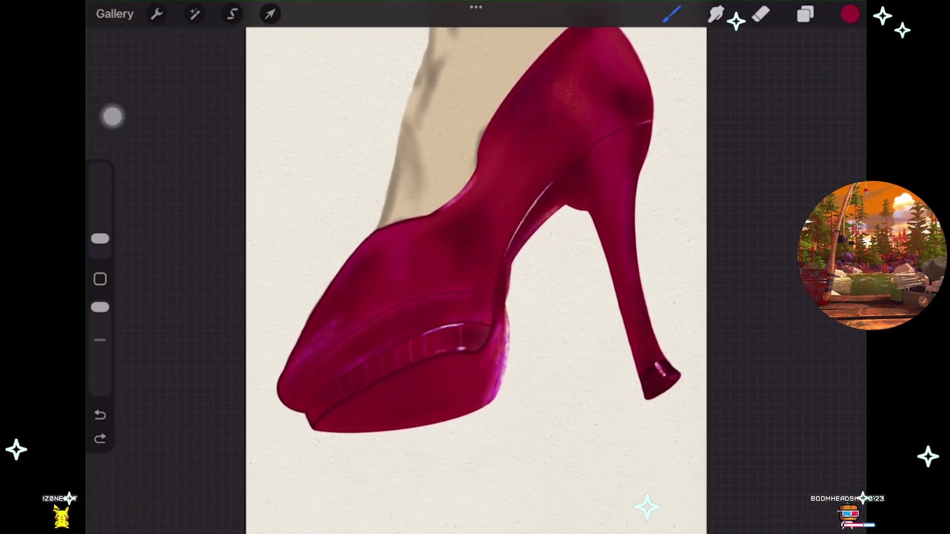
# Make Layer 27 the active layer after toggling its visibility to compare.
pyautogui.scroll(-3, 454, 297)
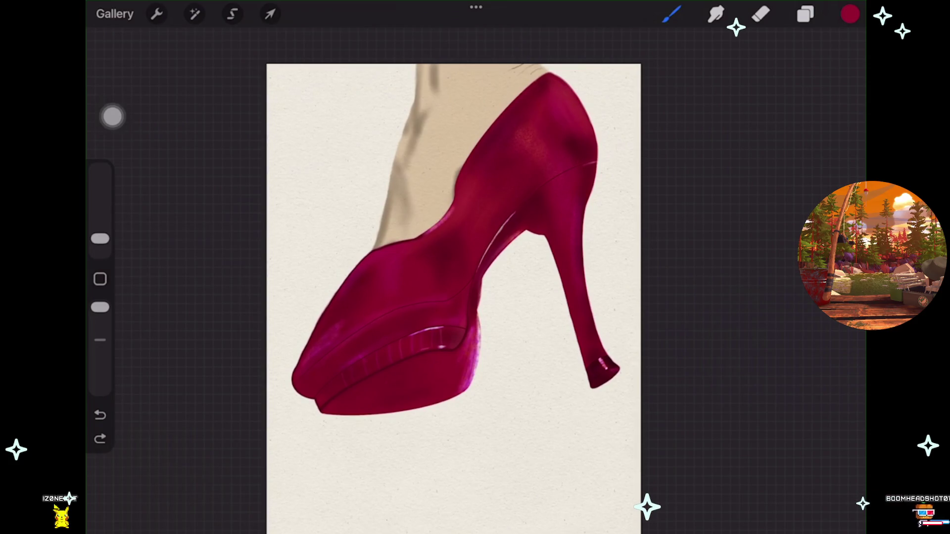
pyautogui.click(805, 14)
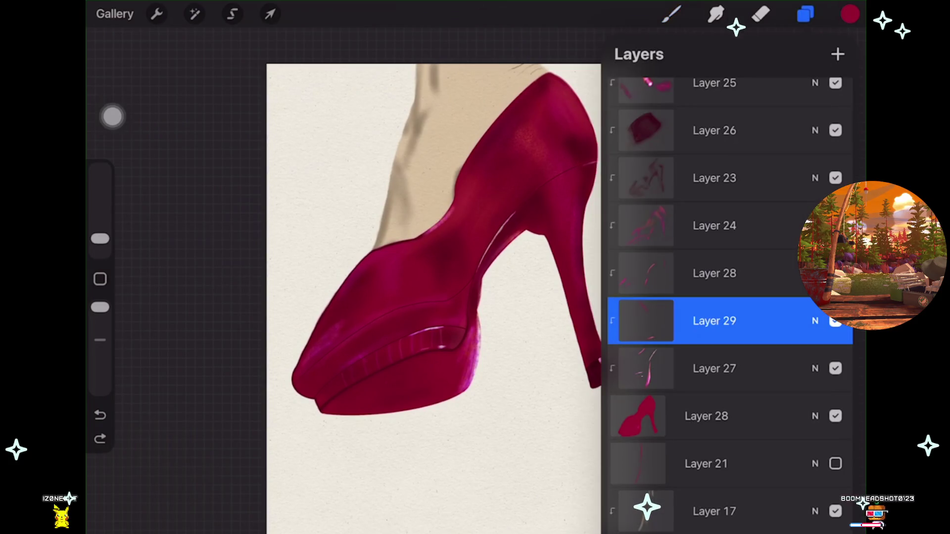
pyautogui.click(835, 369)
pyautogui.click(836, 369)
pyautogui.click(714, 369)
pyautogui.scroll(5, 346, 297)
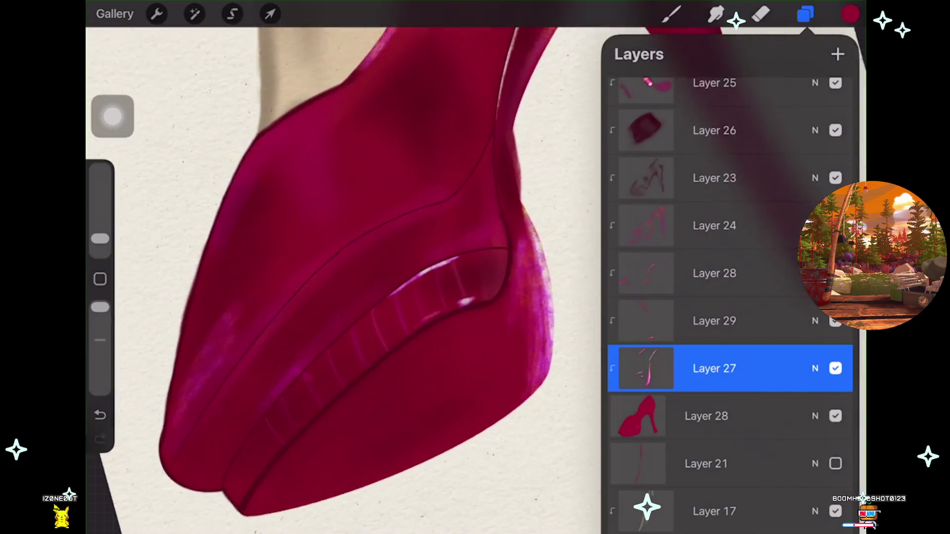
pyautogui.scroll(3, 347, 267)
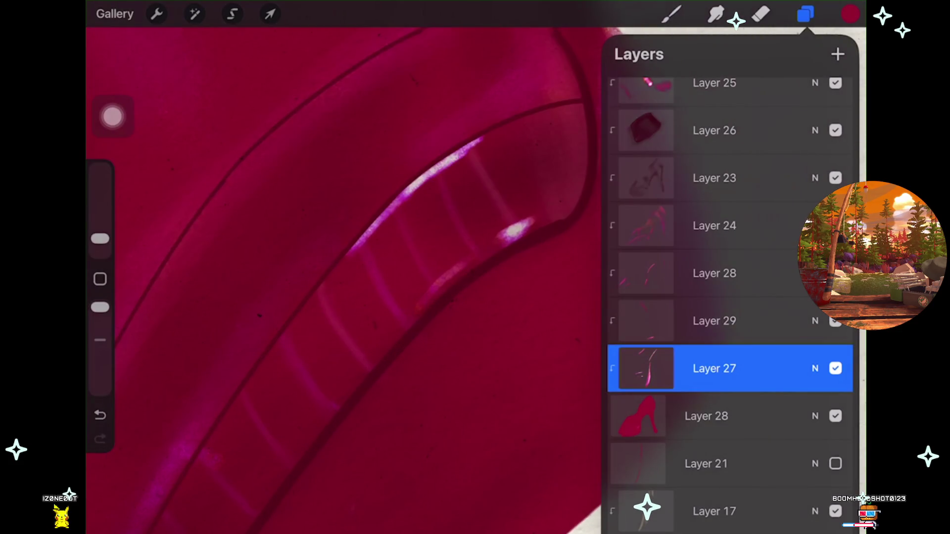
pyautogui.click(671, 14)
pyautogui.scroll(2, 347, 268)
pyautogui.click(346, 268)
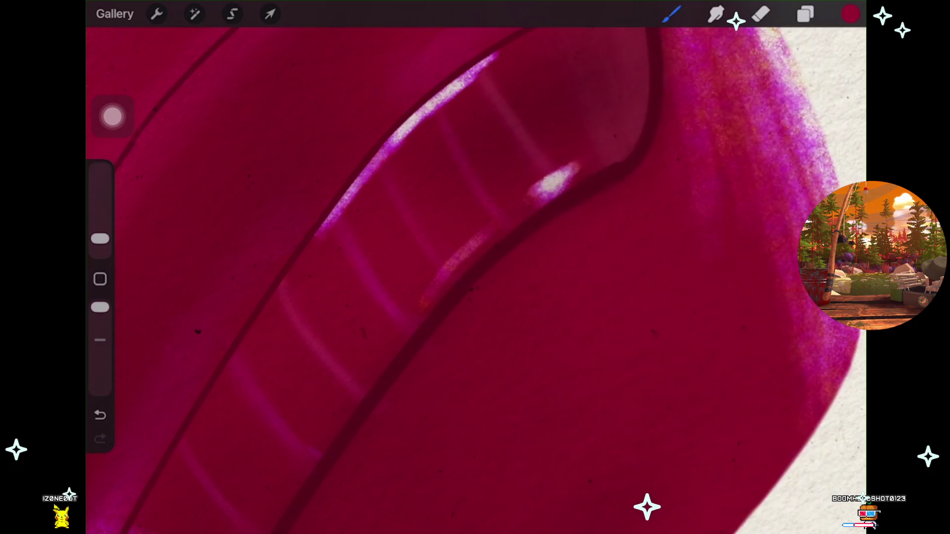
pyautogui.hotkey('ctrl', 'z')
# Set the brush to 1% and paint a soft pale-pink highlight along the platform groove's lower edge.
pyautogui.moveTo(100, 239); pyautogui.dragTo(100, 242)
pyautogui.hotkey('ctrl', 'shift', 'z')
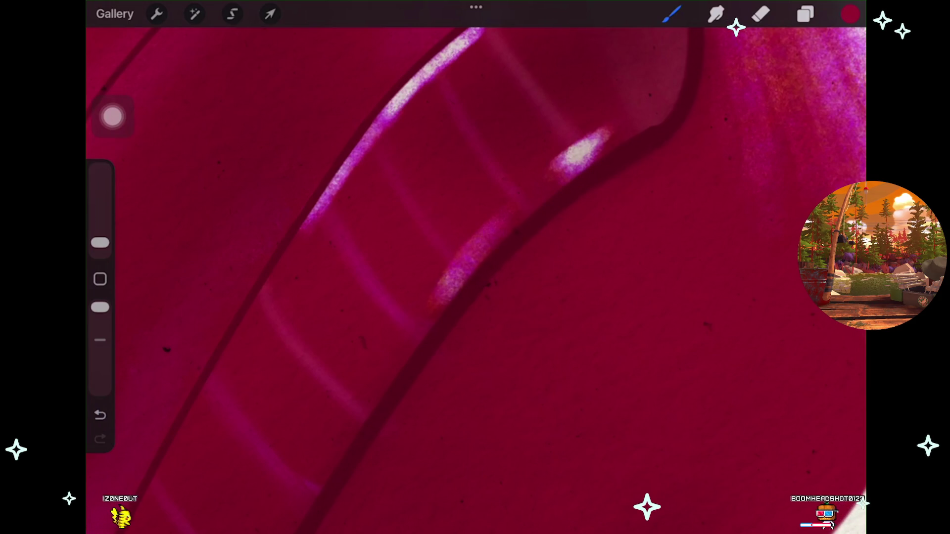
pyautogui.hotkey('ctrl', 'z')
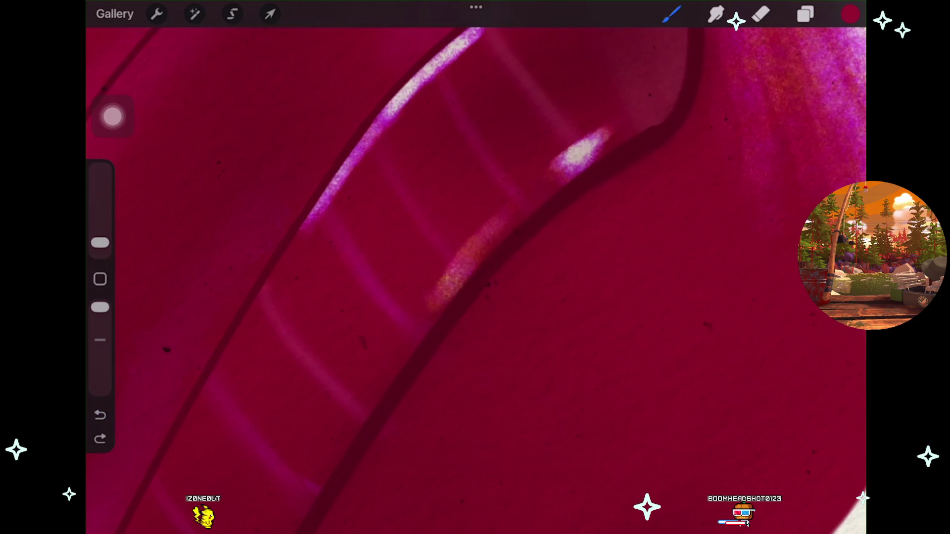
pyautogui.hotkey('ctrl', 'z')
pyautogui.moveTo(431, 302)
pyautogui.mouseDown()
pyautogui.moveTo(504, 223)
pyautogui.moveTo(409, 333)
pyautogui.mouseUp()
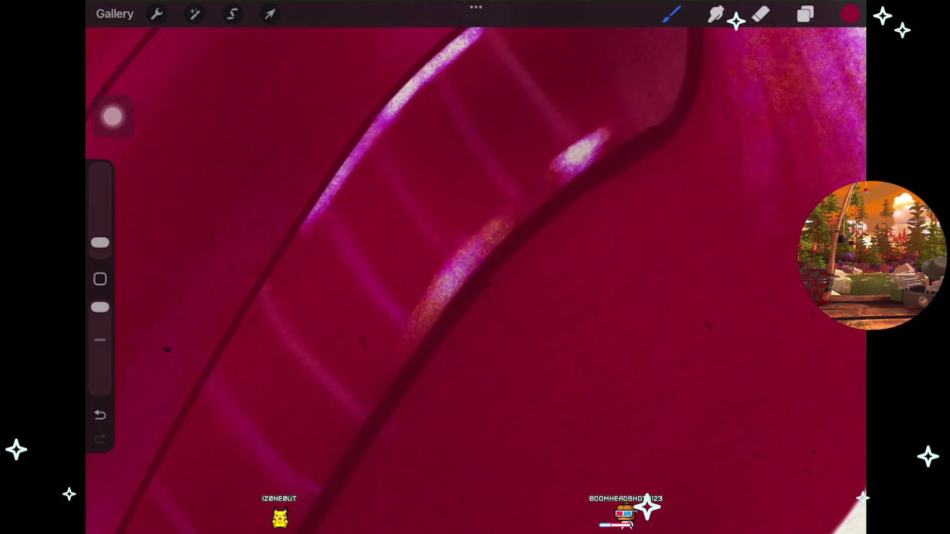
pyautogui.scroll(-5, 475, 277)
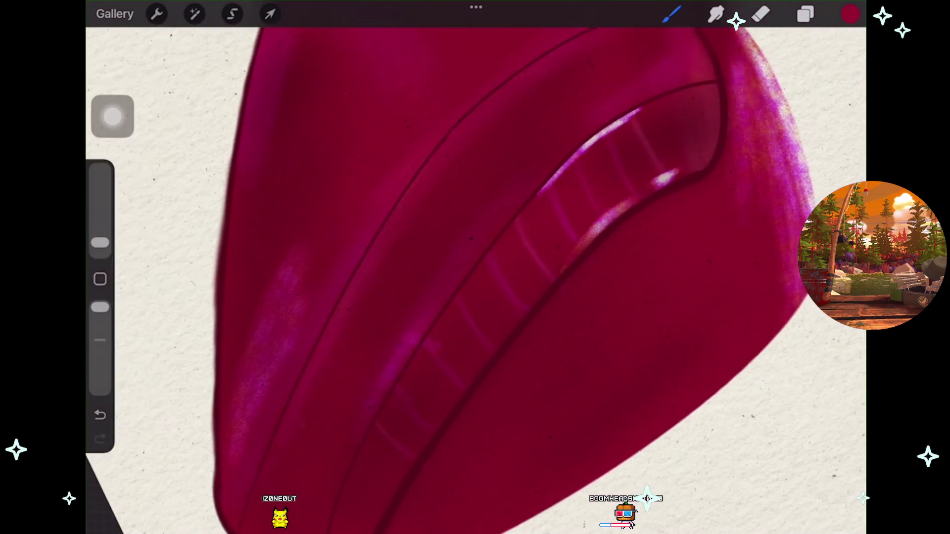
pyautogui.hscroll(-2, 475, 278)
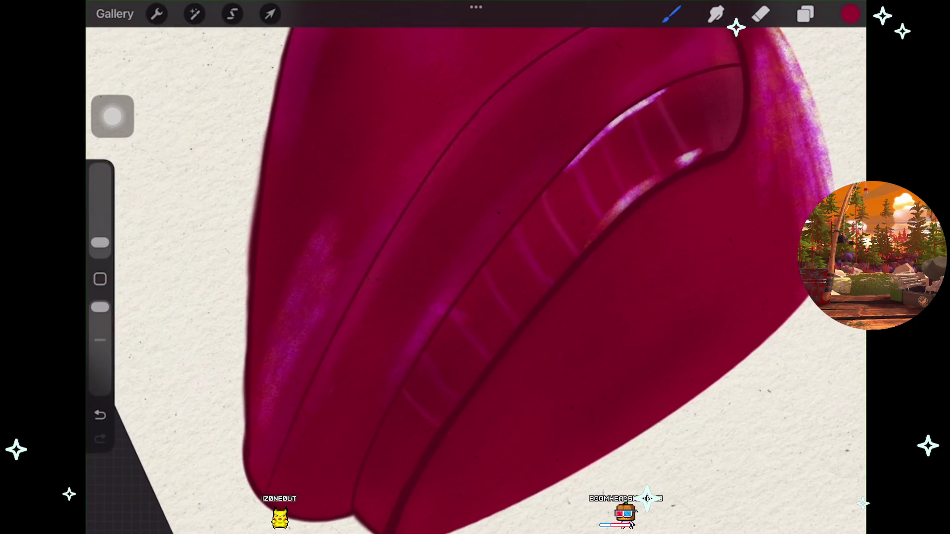
pyautogui.scroll(5, 475, 277)
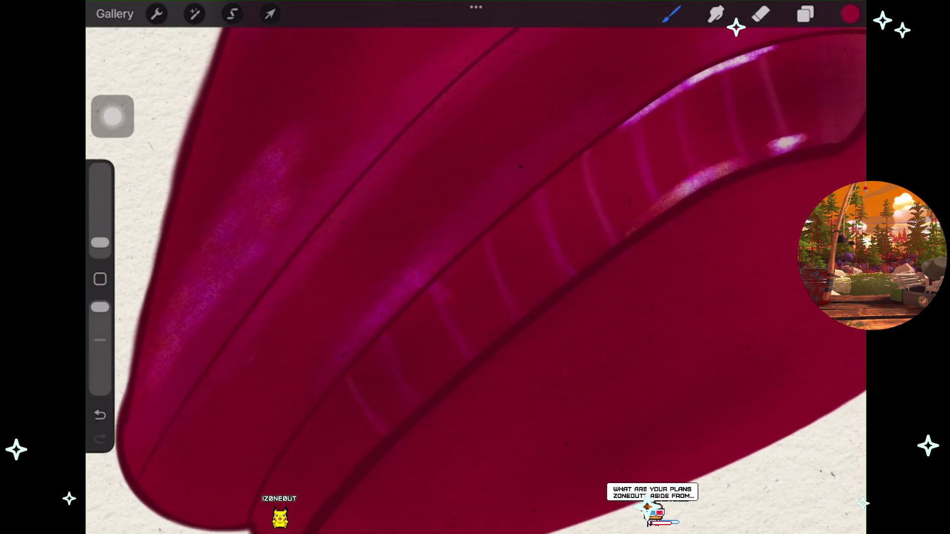
pyautogui.scroll(-3, 475, 278)
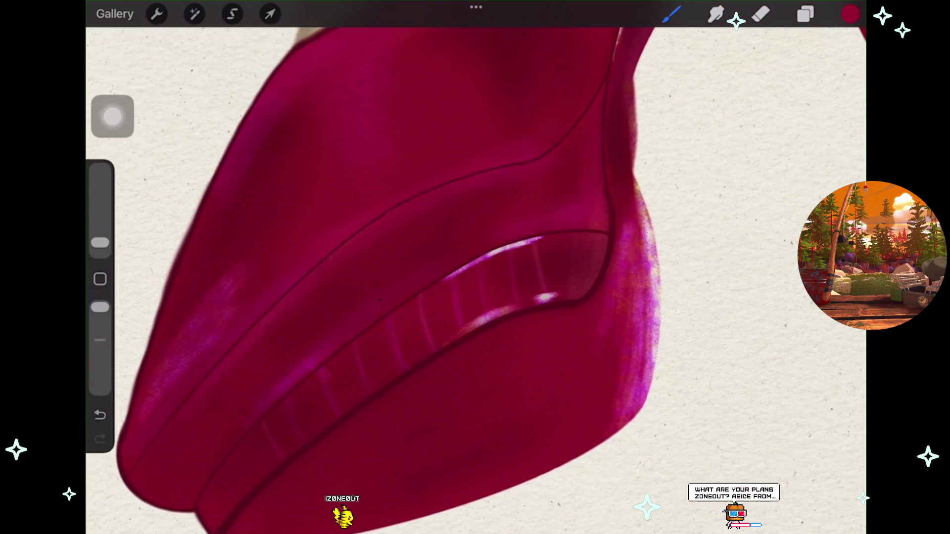